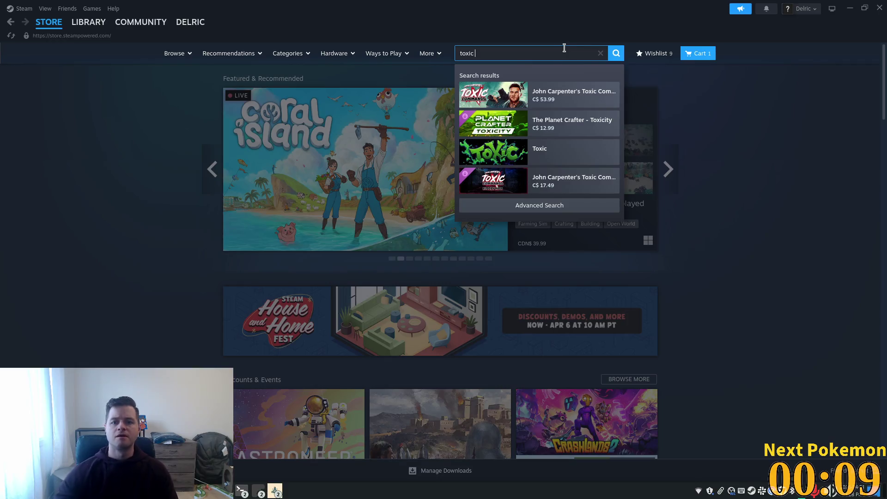
# Step: Open the John Carpenter's Toxic Commando store page from the search results and scroll through it
pyautogui.click(580, 98)
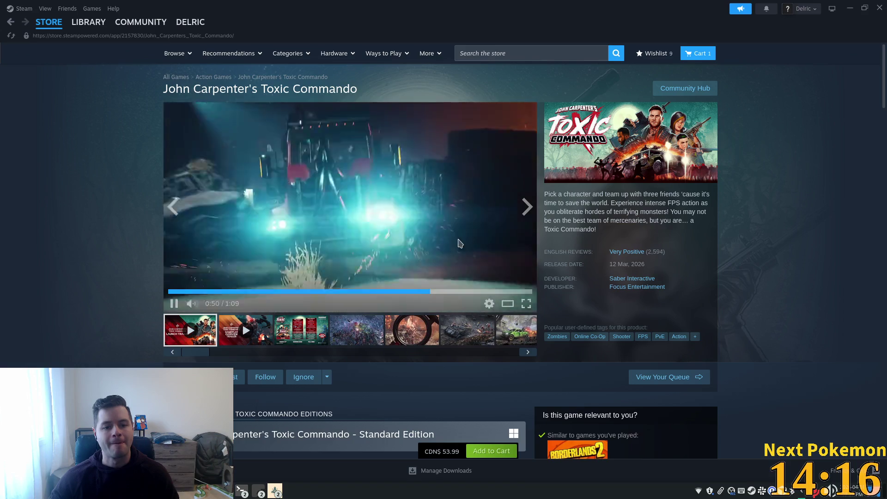
pyautogui.scroll(-7, 111, 182)
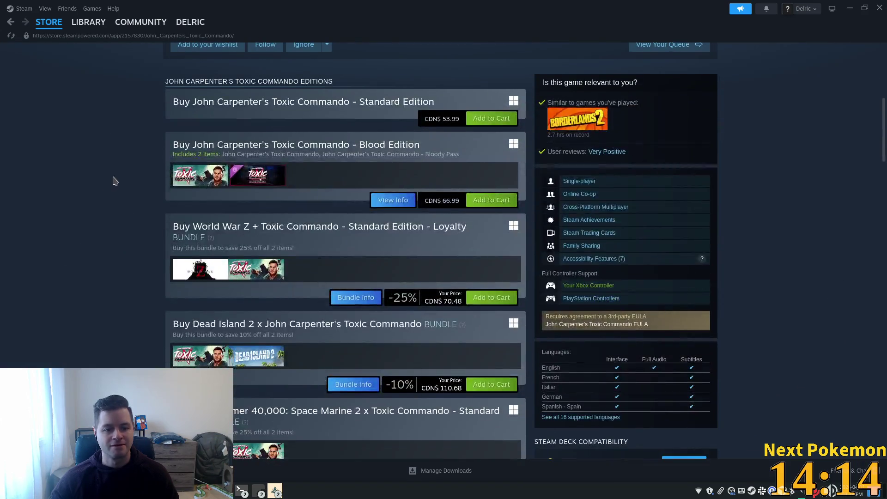
pyautogui.scroll(7, 150, 171)
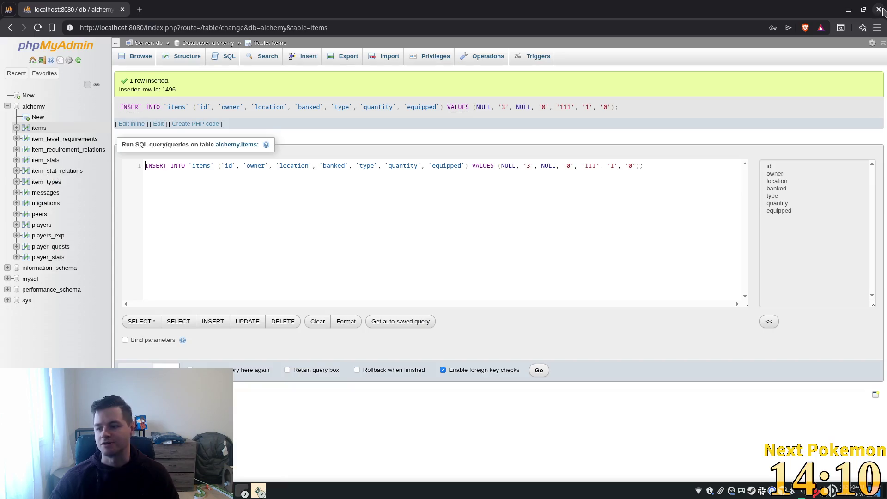
# Step: Close Steam with Alt+F4 and switch to the Godot editor window
pyautogui.hotkey('alt', 'F4')
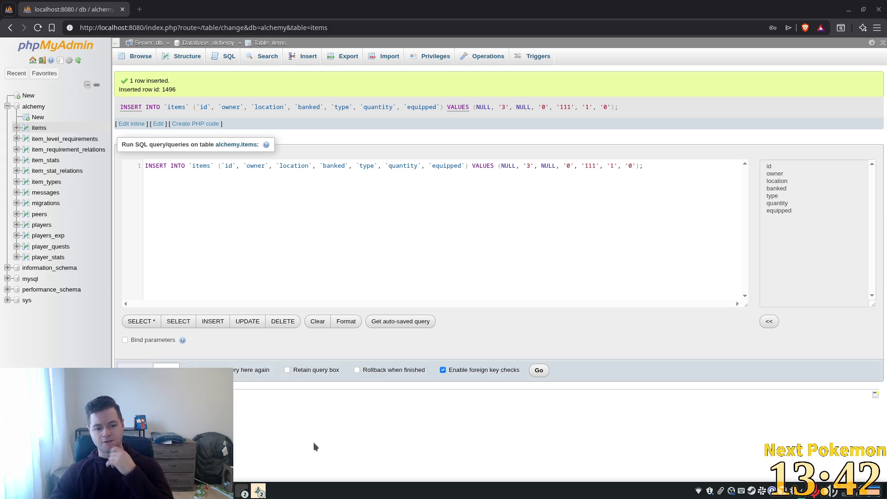
pyautogui.hotkey('alt', 'Tab')
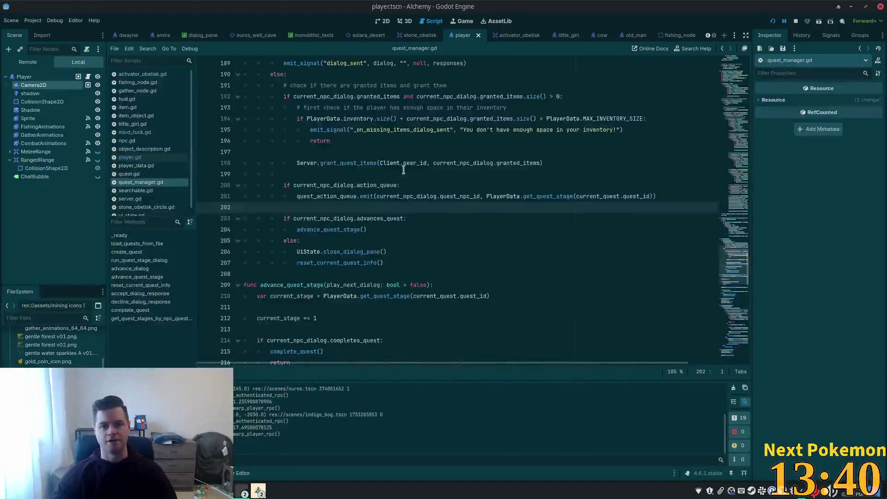
# Step: Open hud.tscn in the 2D view, then open the Steam game library from its tray menu
pyautogui.click(384, 21)
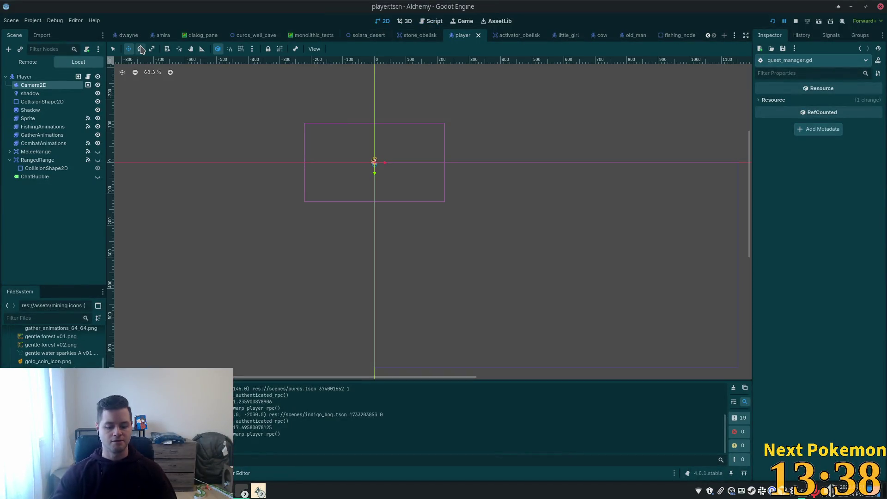
pyautogui.hotkey('shift', 'alt', 'o')
pyautogui.write('hud')
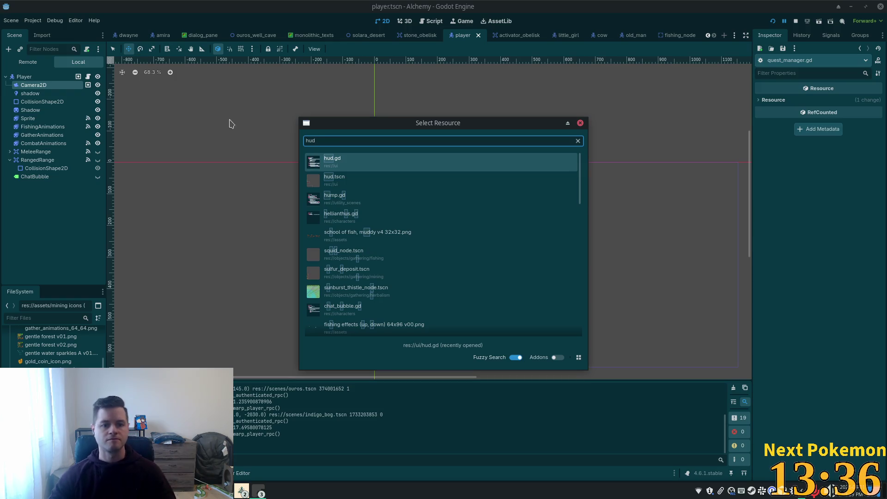
pyautogui.click(389, 183)
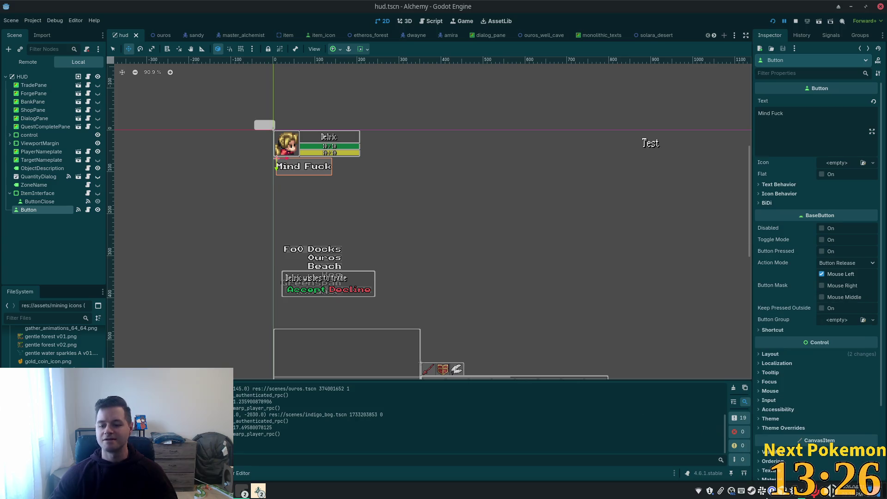
pyautogui.rightClick(750, 491)
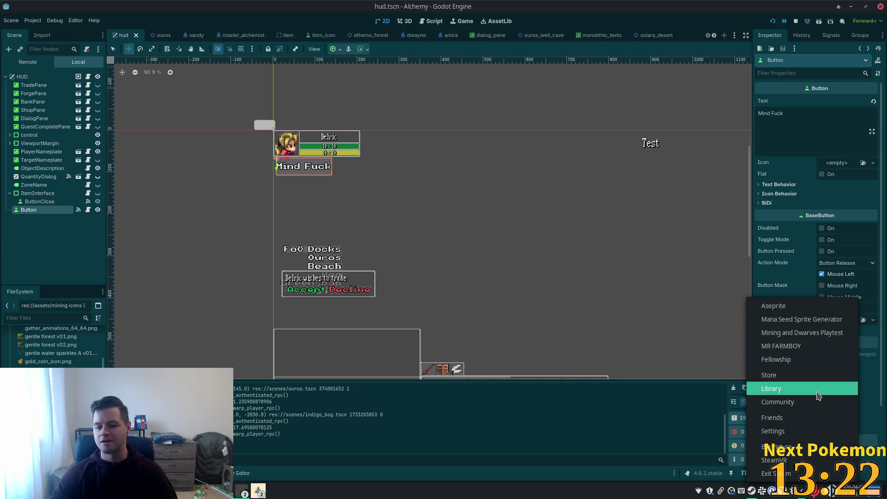
pyautogui.click(818, 397)
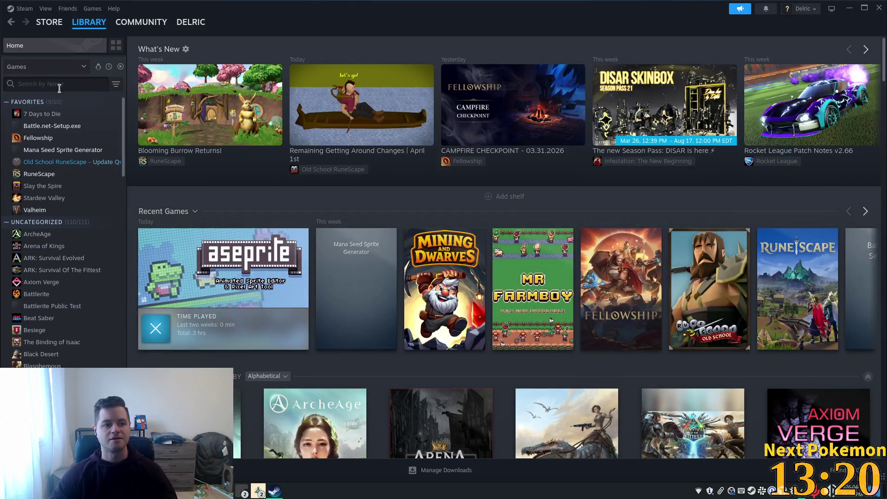
# Step: Go from the library to the 7 Days to Die store page and click through its screenshots
pyautogui.click(42, 113)
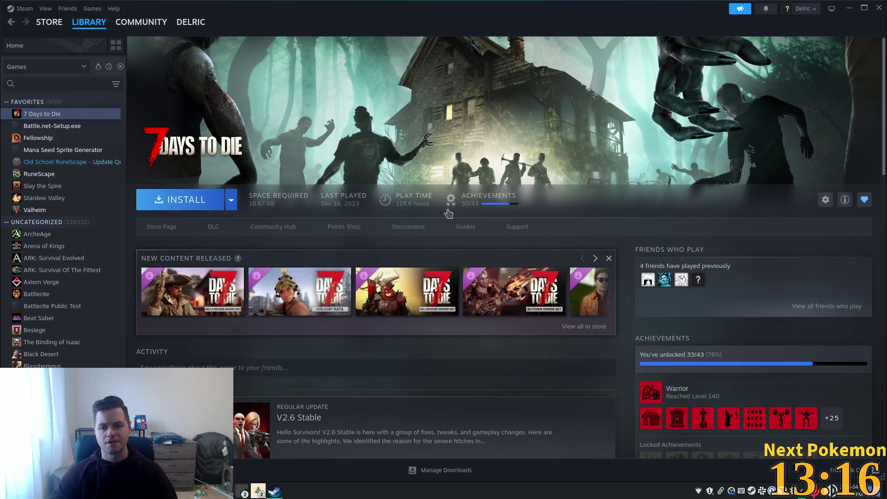
pyautogui.click(183, 228)
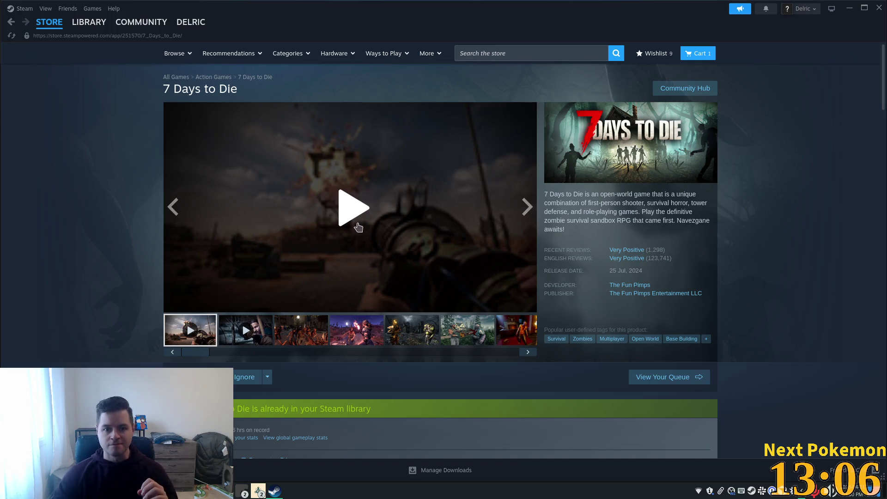
pyautogui.click(315, 334)
pyautogui.click(371, 335)
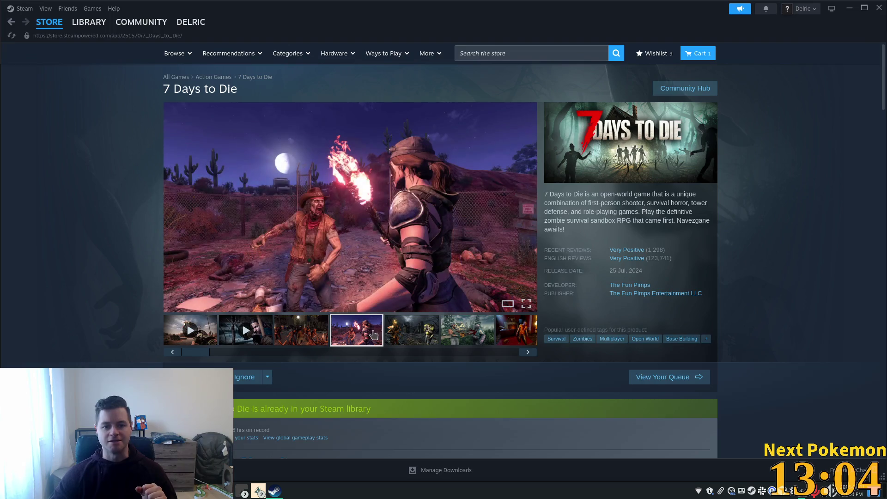
pyautogui.click(401, 332)
pyautogui.click(448, 338)
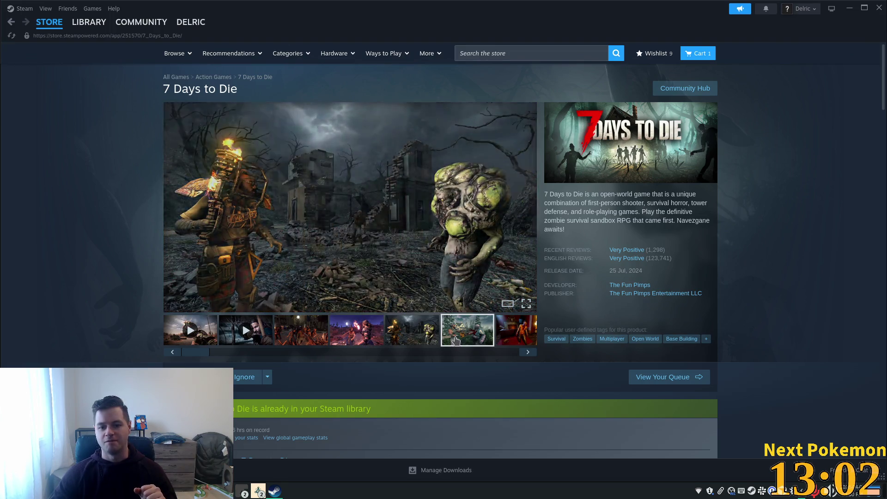
pyautogui.click(509, 328)
pyautogui.click(337, 335)
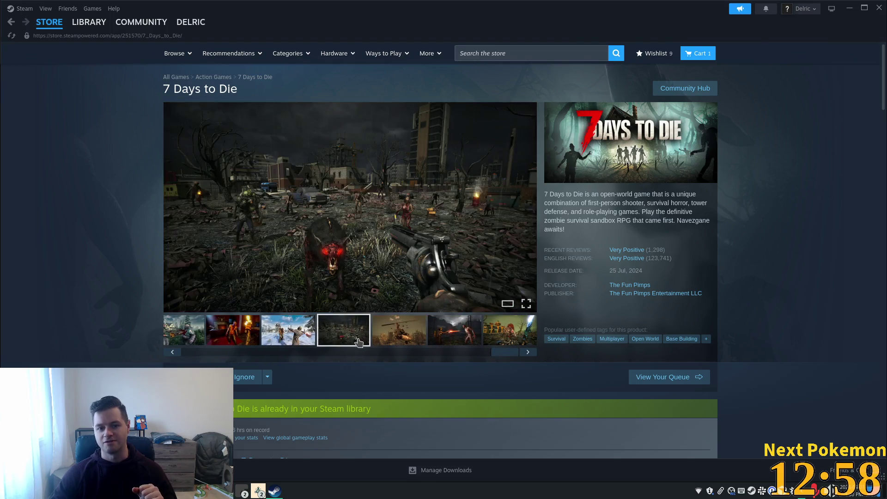
pyautogui.click(277, 332)
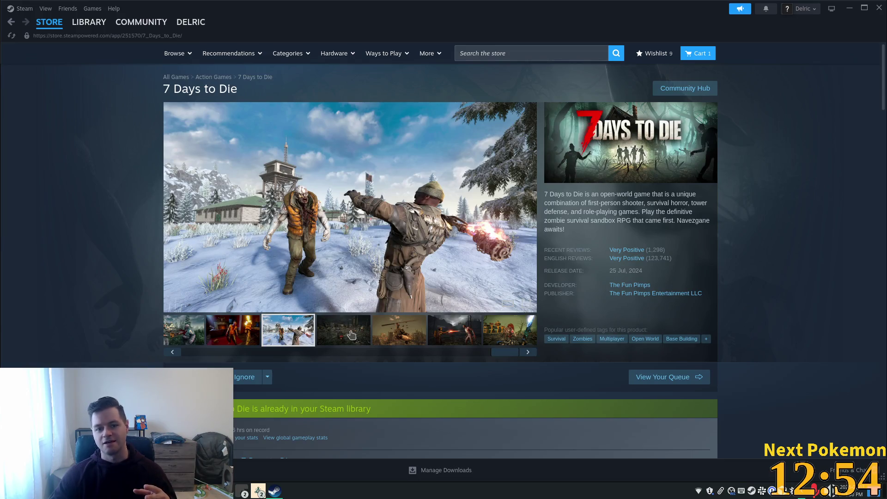
pyautogui.click(416, 340)
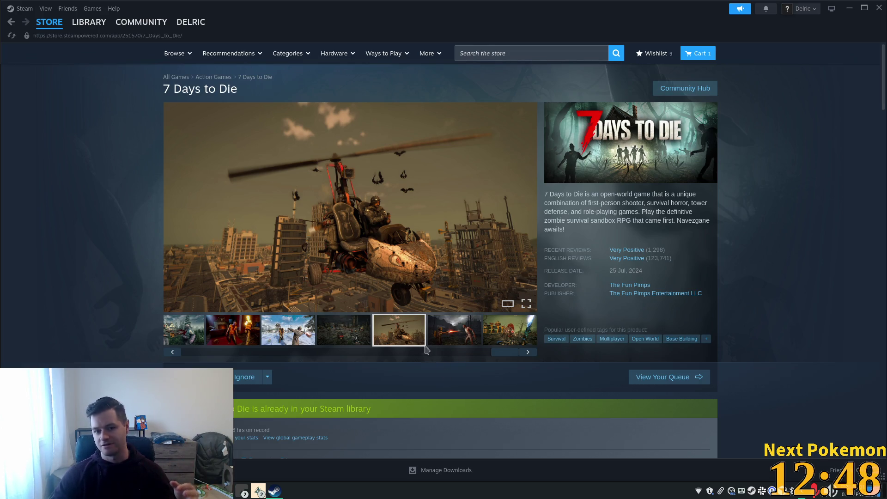
pyautogui.click(456, 343)
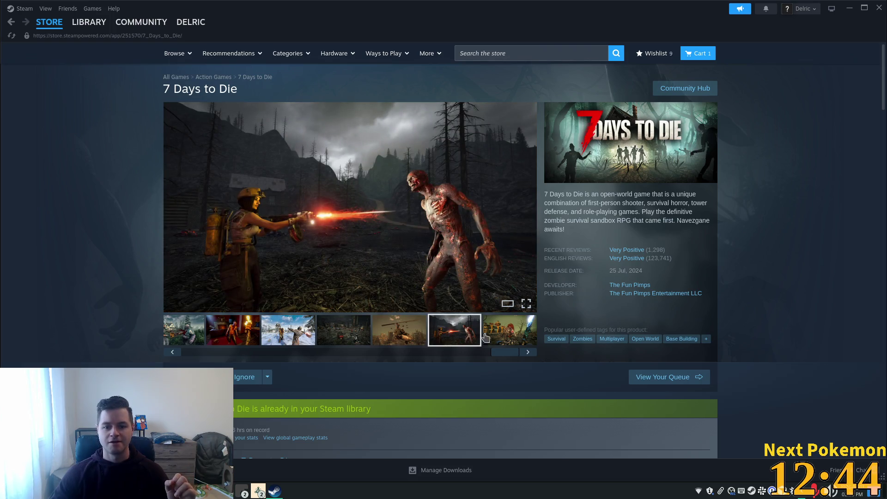
pyautogui.click(498, 340)
# Step: Scroll the store page, revisit the dark city screenshot, then exit Steam from the tray
pyautogui.scroll(-2, 420, 330)
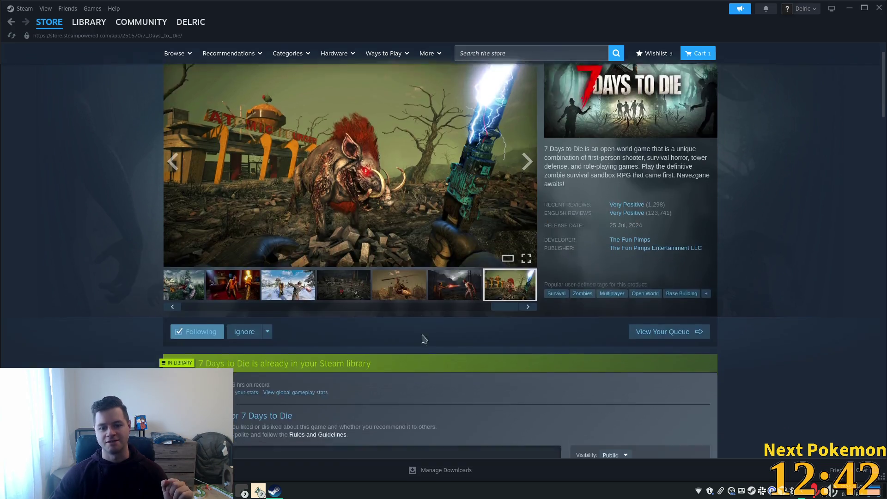
pyautogui.scroll(2, 420, 330)
pyautogui.scroll(-2, 421, 328)
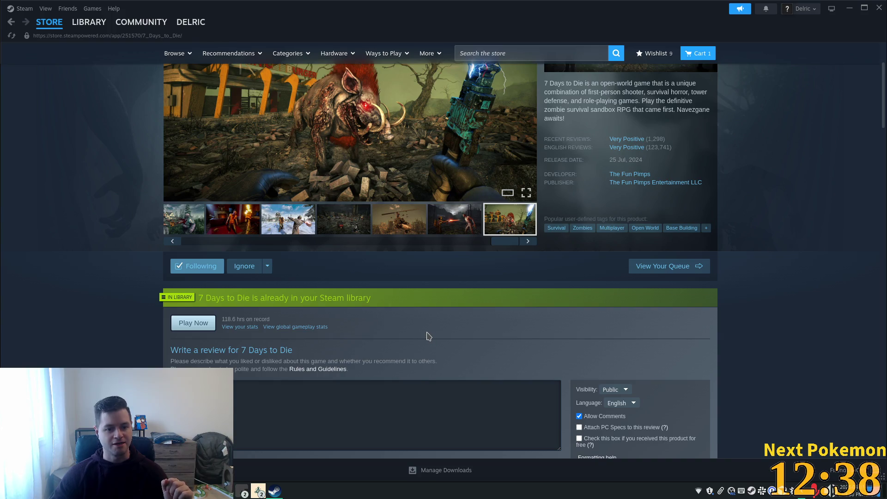
pyautogui.scroll(-5, 425, 337)
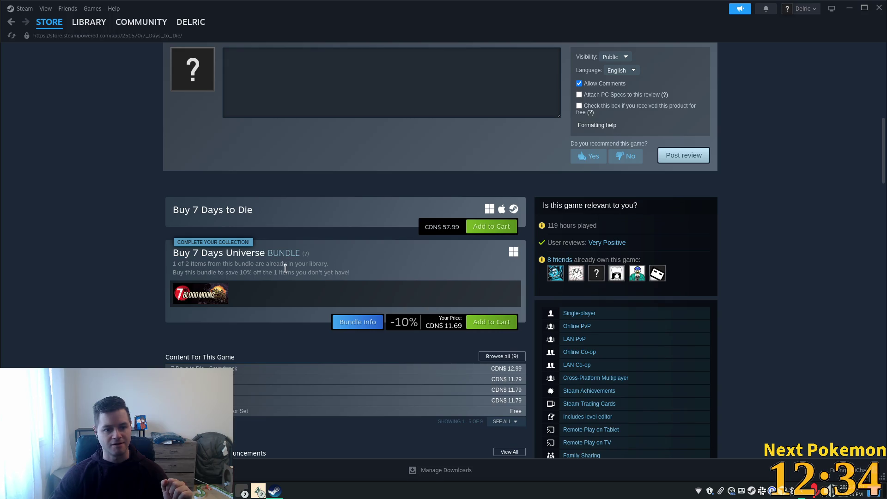
pyautogui.scroll(-3, 429, 275)
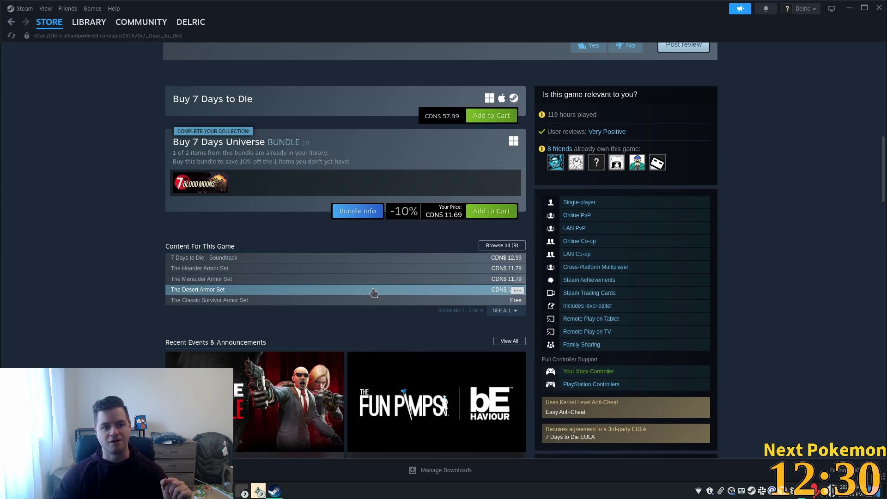
pyautogui.scroll(4, 397, 291)
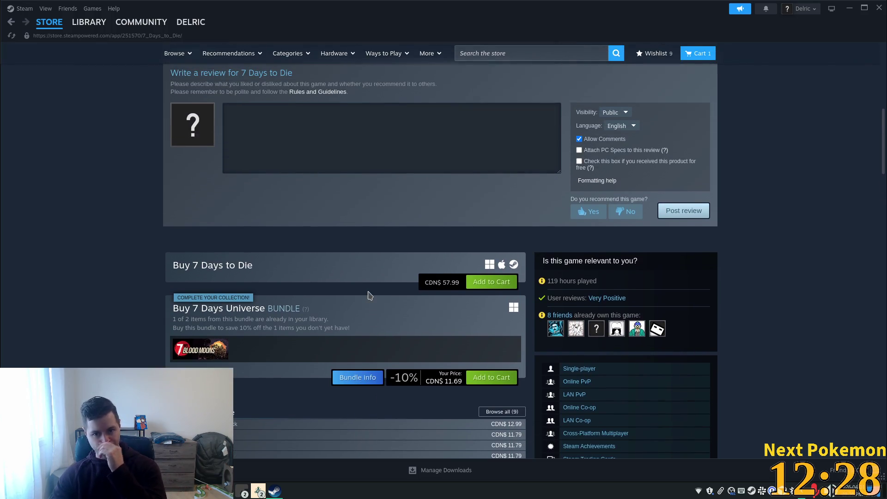
pyautogui.scroll(9, 398, 282)
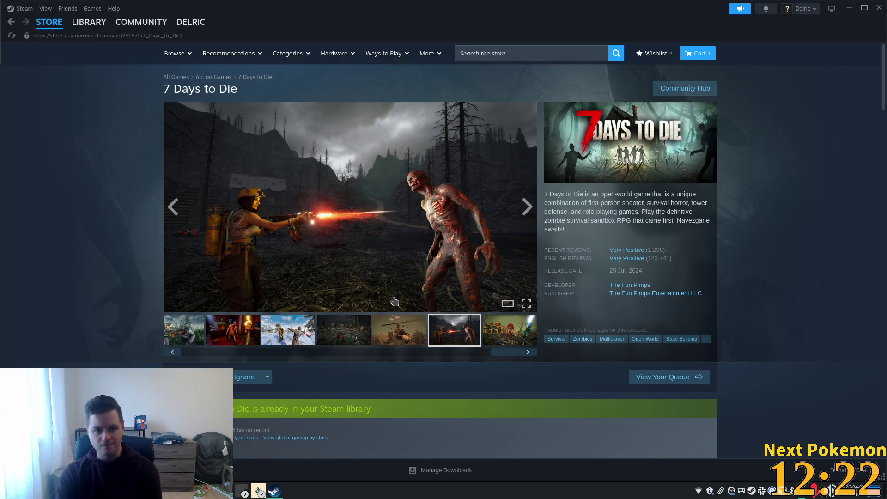
pyautogui.click(339, 333)
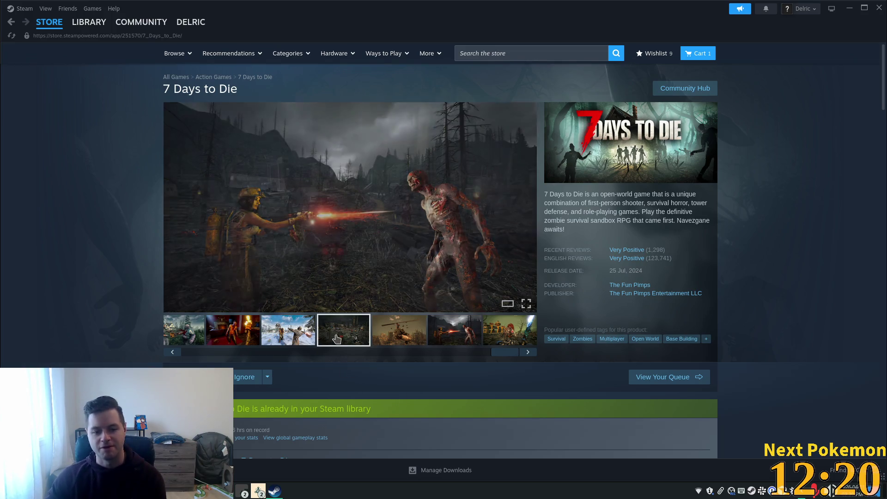
pyautogui.click(308, 335)
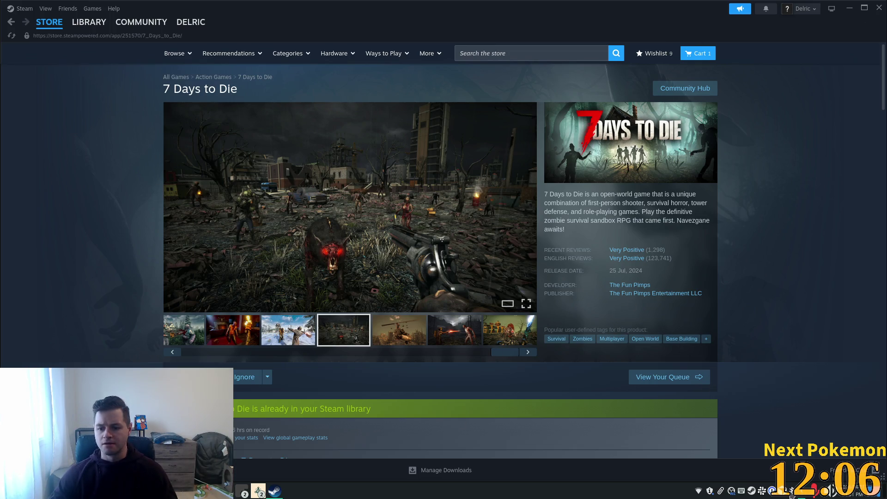
pyautogui.rightClick(757, 492)
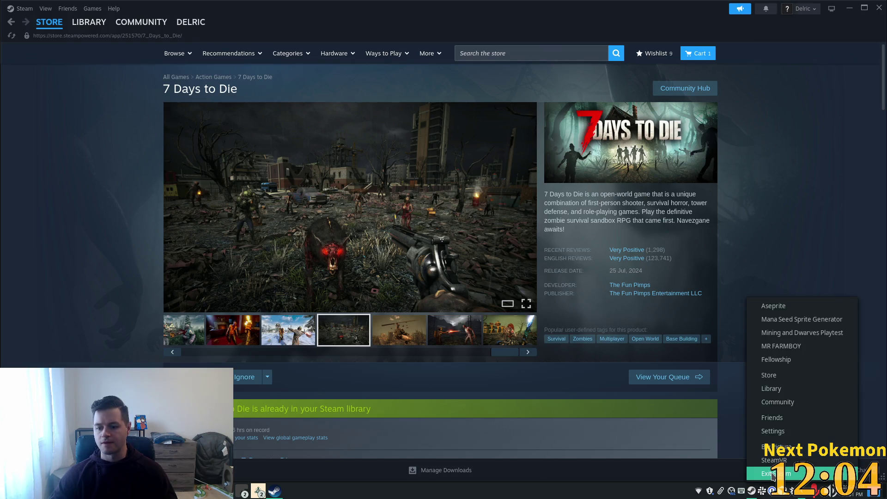
pyautogui.click(767, 455)
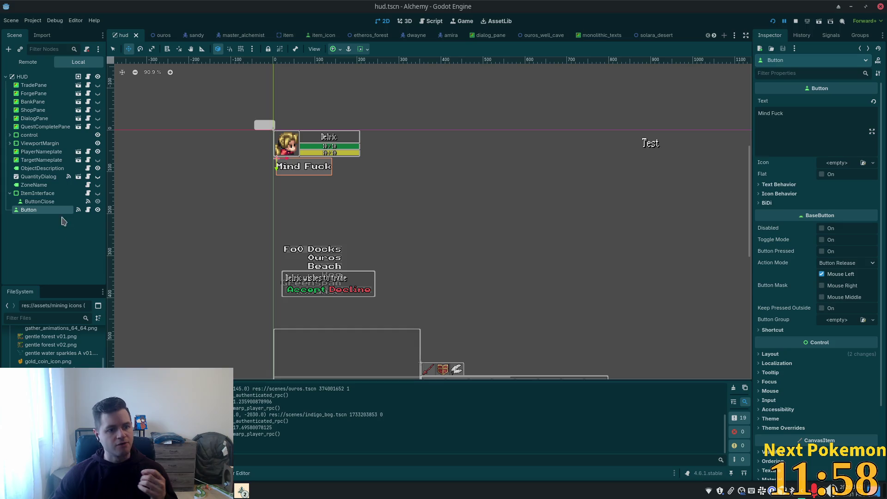
# Step: Delete a Button node, open the test button's mind_fuck.gd script and select its quest action emit line
pyautogui.click(55, 193)
pyautogui.click(50, 210)
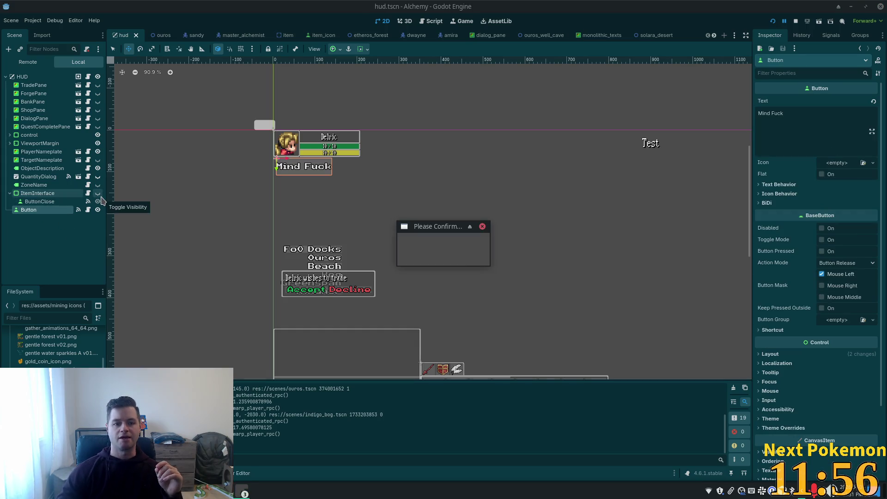
pyautogui.click(474, 256)
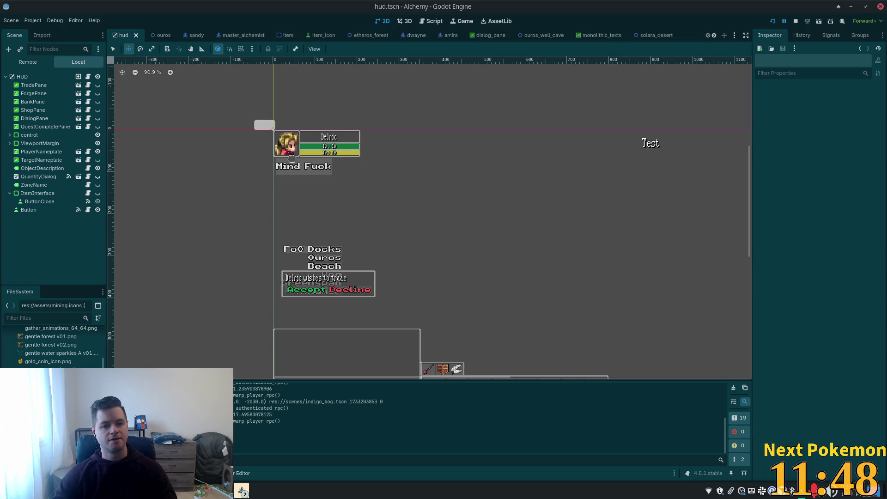
pyautogui.click(88, 210)
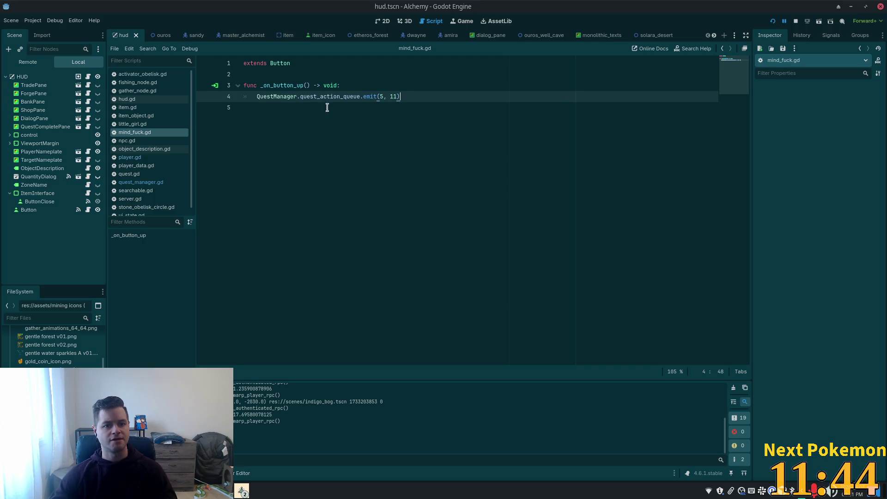
pyautogui.tripleClick(269, 96)
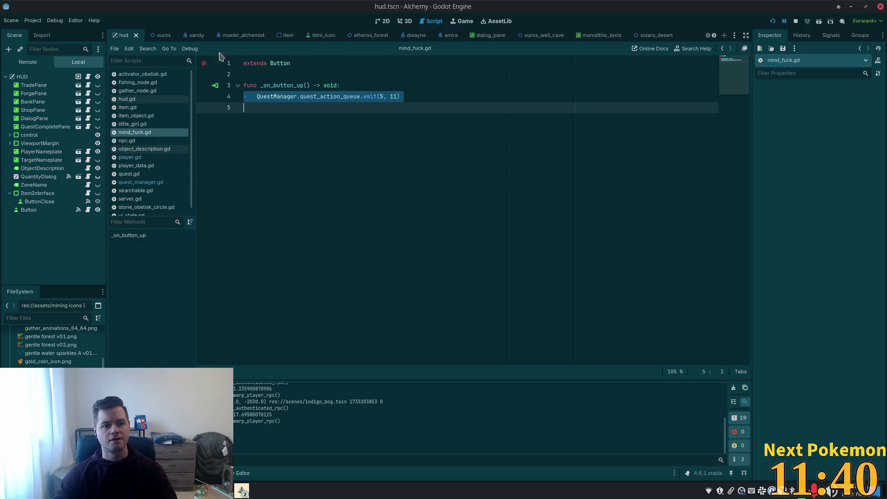
pyautogui.hotkey('alt', 'Tab')
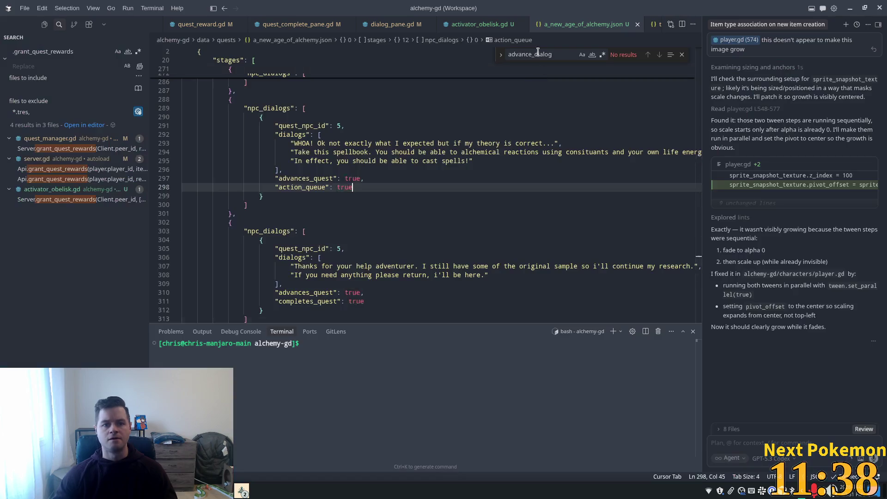
# Step: Open player.gd via Quick Open and scroll to create_ghostly_image
pyautogui.hotkey('ctrl', 'p')
pyautogui.write('player')
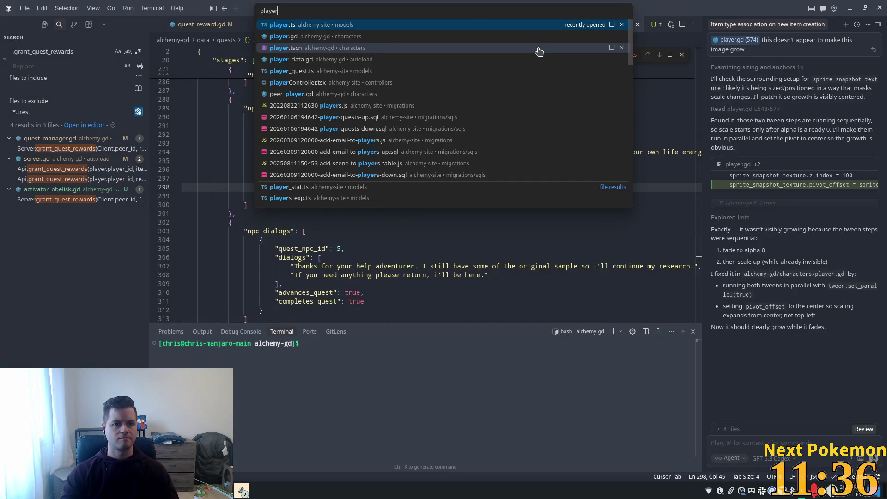
pyautogui.click(340, 37)
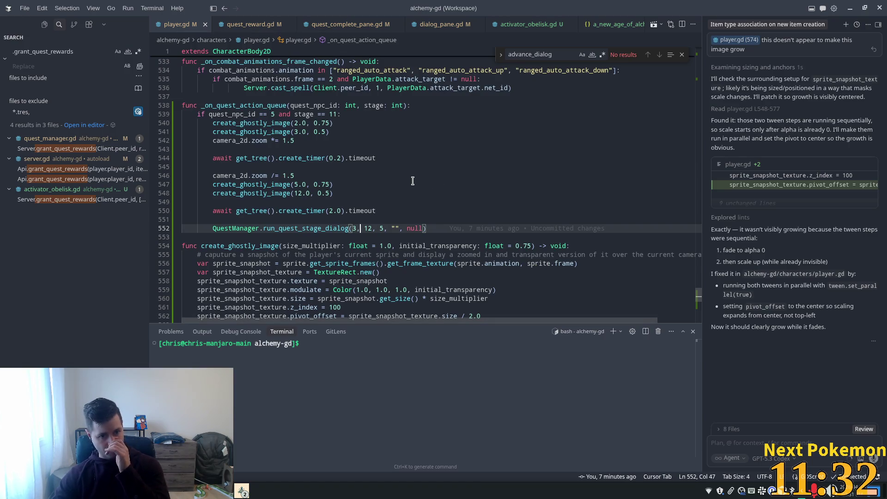
pyautogui.scroll(-3, 411, 185)
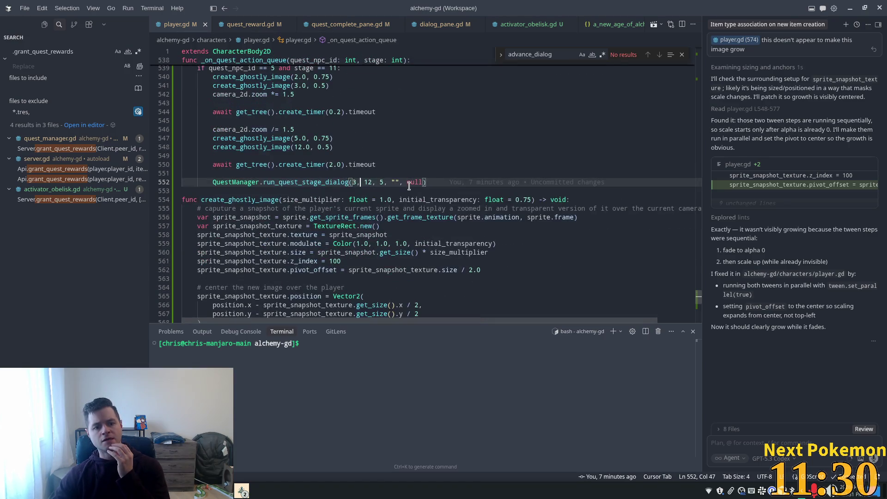
pyautogui.scroll(-1, 409, 187)
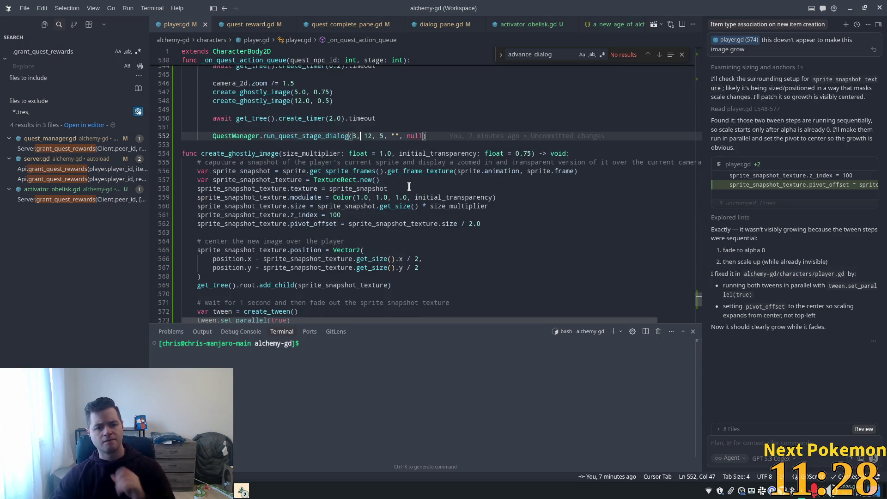
# Step: After the pivot_offset line, add an 'if sprite.flip_h:' block with the suggested flip_h assignment
pyautogui.click(471, 225)
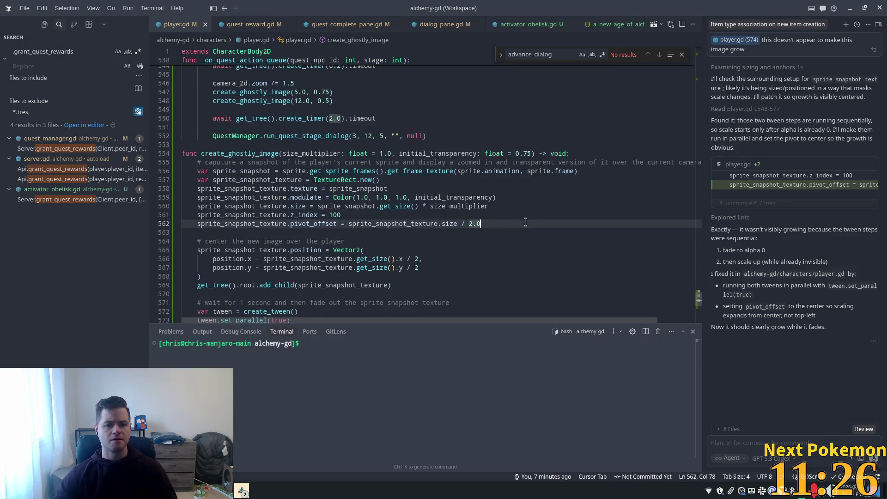
pyautogui.press('Return')
pyautogui.write('if ')
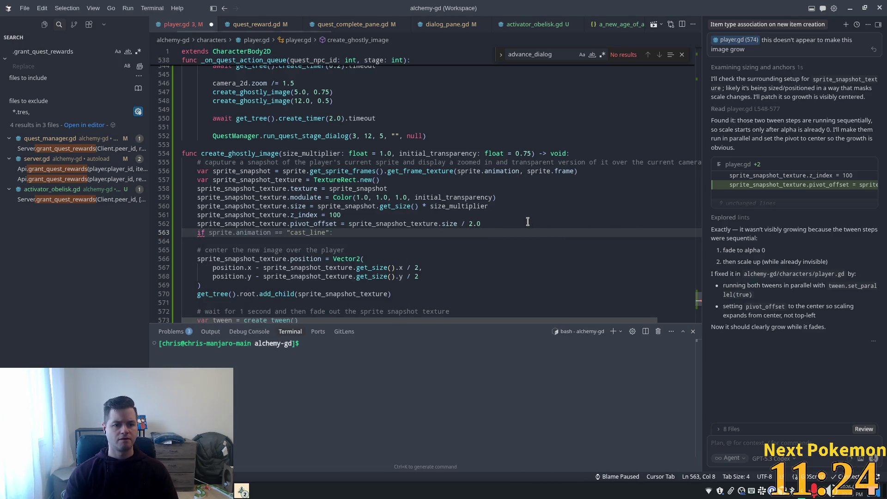
pyautogui.write('sprite.')
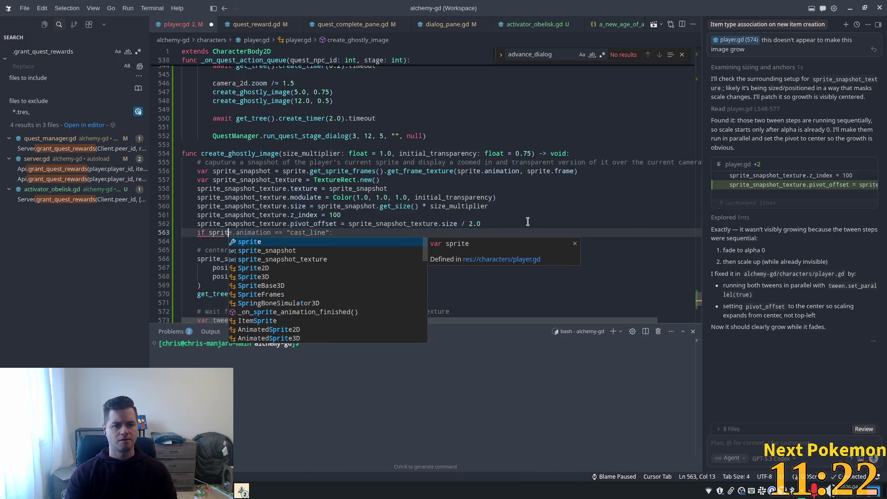
pyautogui.write('h')
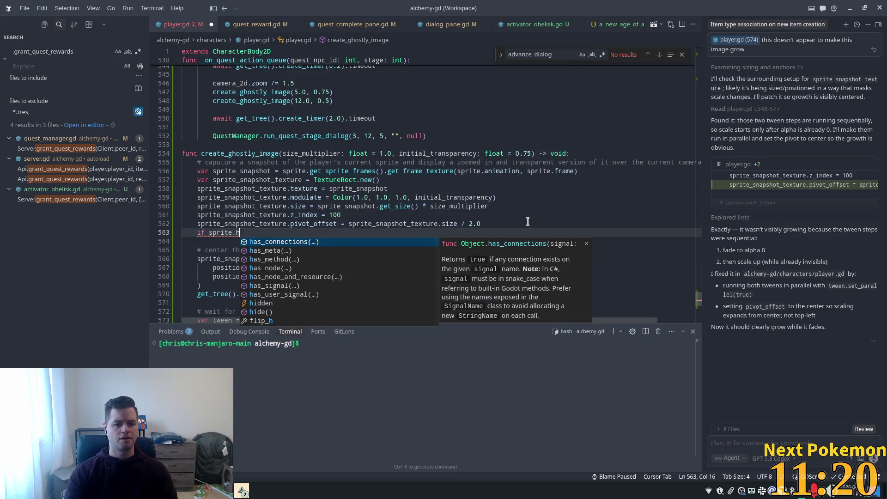
pyautogui.press('Tab')
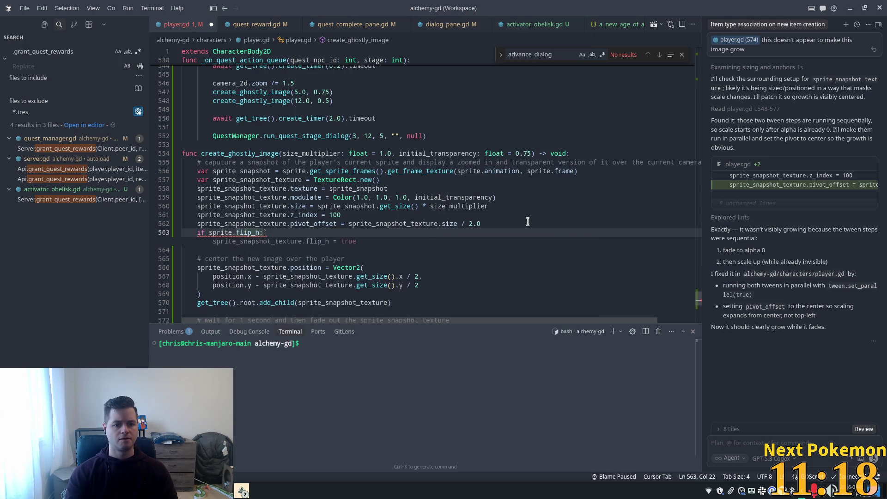
pyautogui.press('BackSpace')
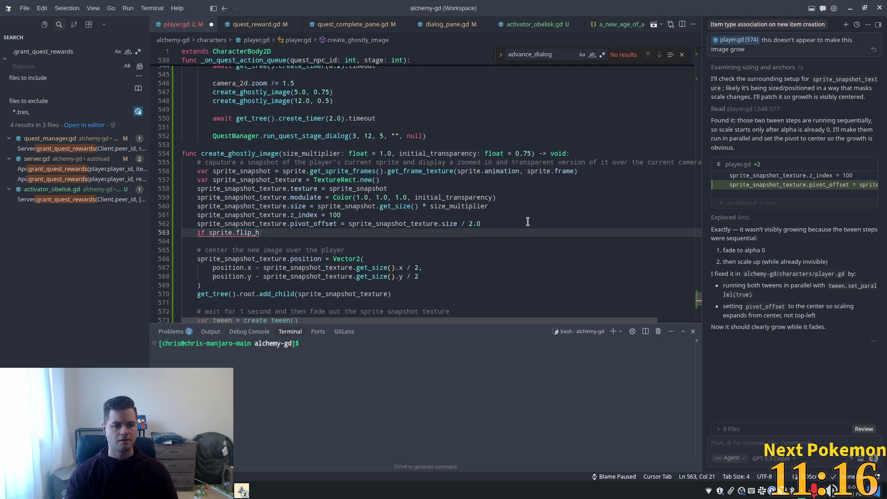
pyautogui.write(':')
pyautogui.press('Return')
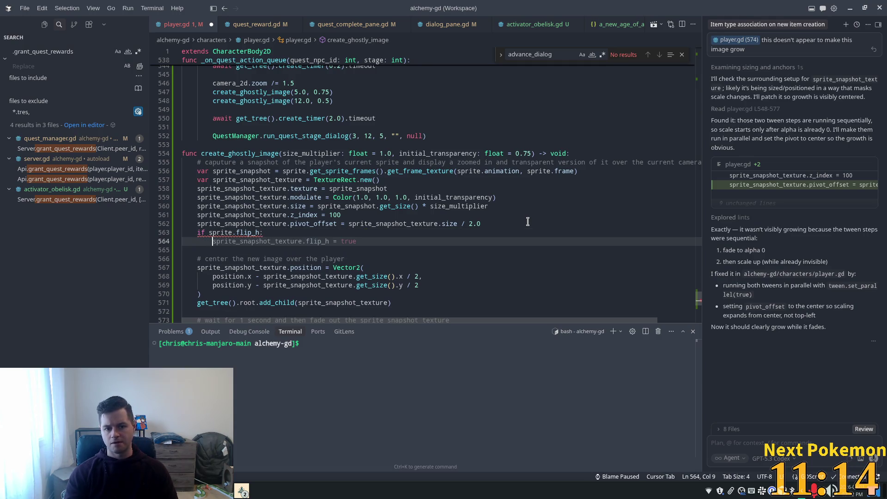
pyautogui.press('Tab')
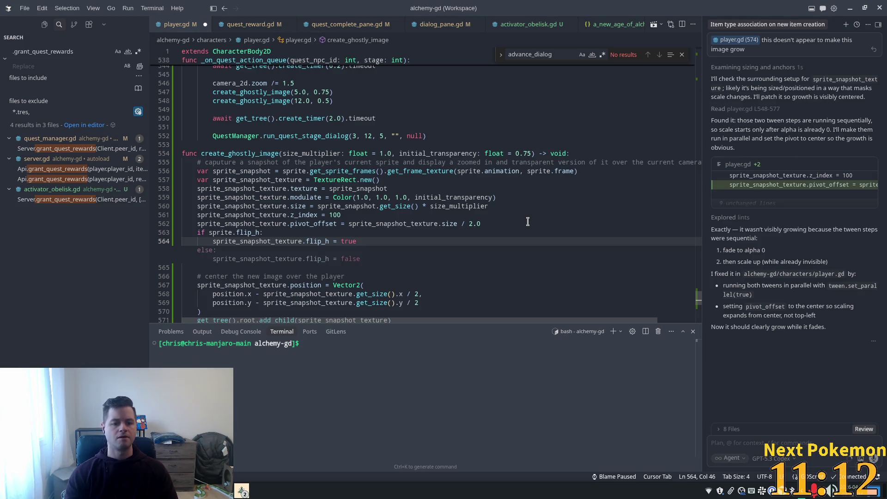
pyautogui.click(394, 206)
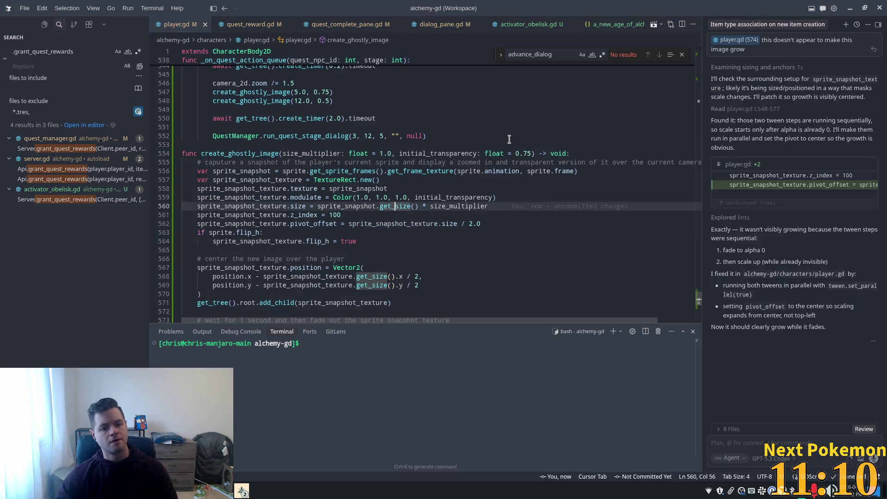
# Step: Replace the if block with sprite_snapshot_texture.flip_h = sprite.flip_h directly
pyautogui.click(255, 233)
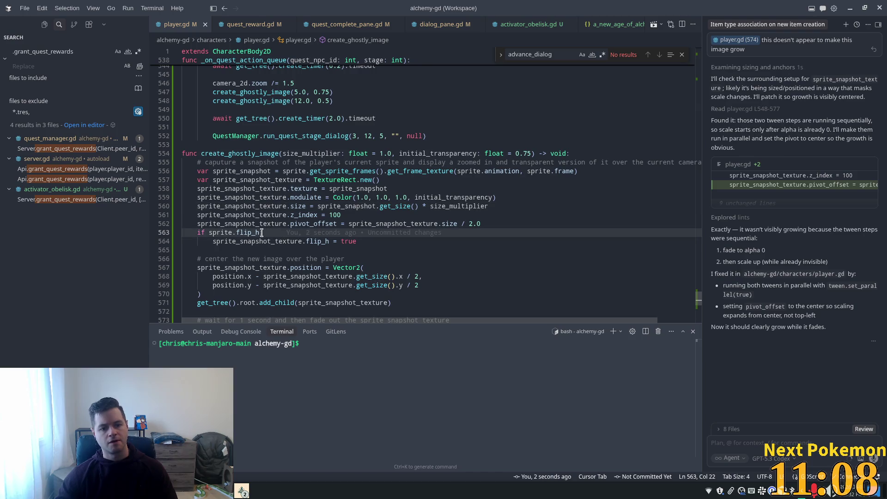
pyautogui.moveTo(250, 233); pyautogui.dragTo(184, 232)
pyautogui.press('BackSpace')
pyautogui.press('Delete')
pyautogui.press('Delete')
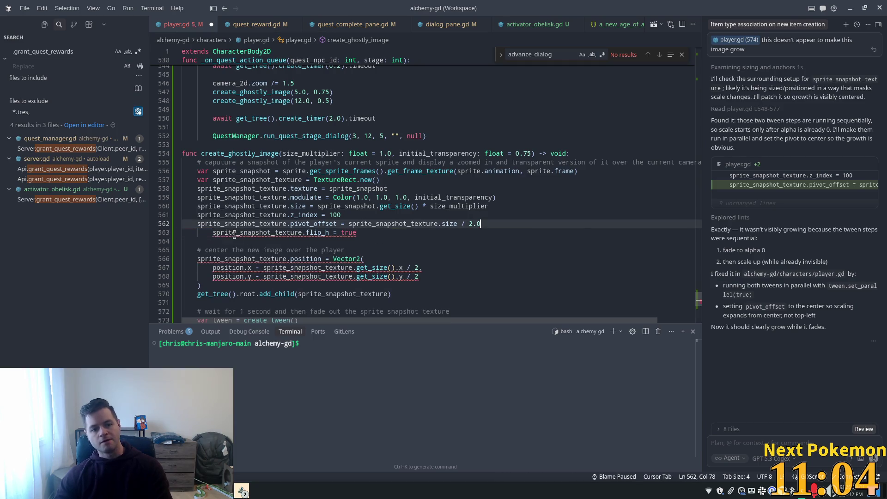
pyautogui.hotkey('shift', 'Tab')
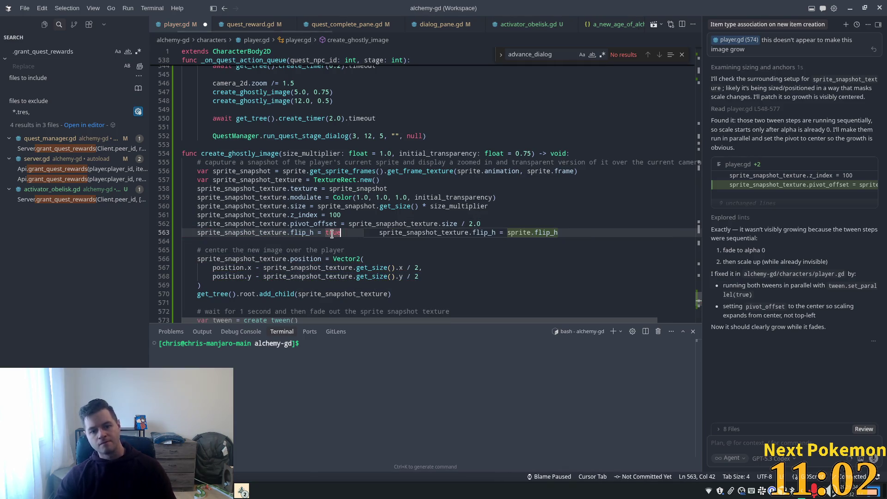
pyautogui.press('Tab')
pyautogui.click(439, 198)
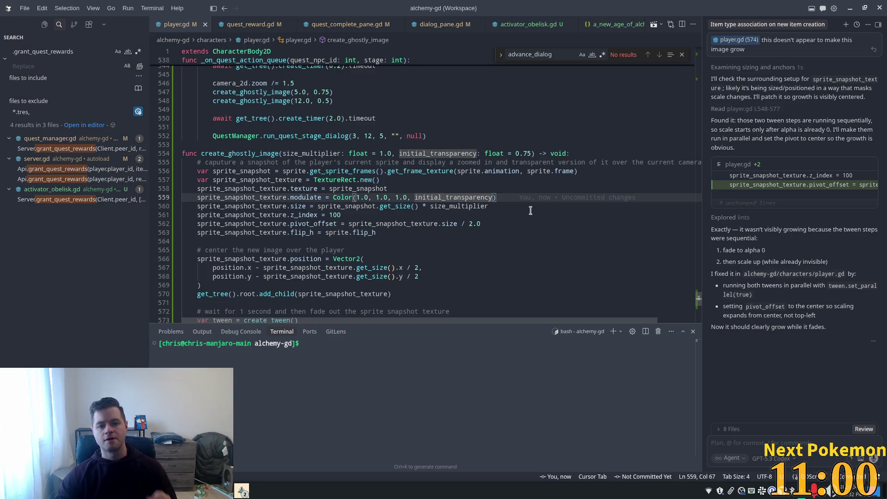
pyautogui.hotkey('alt', 'Tab')
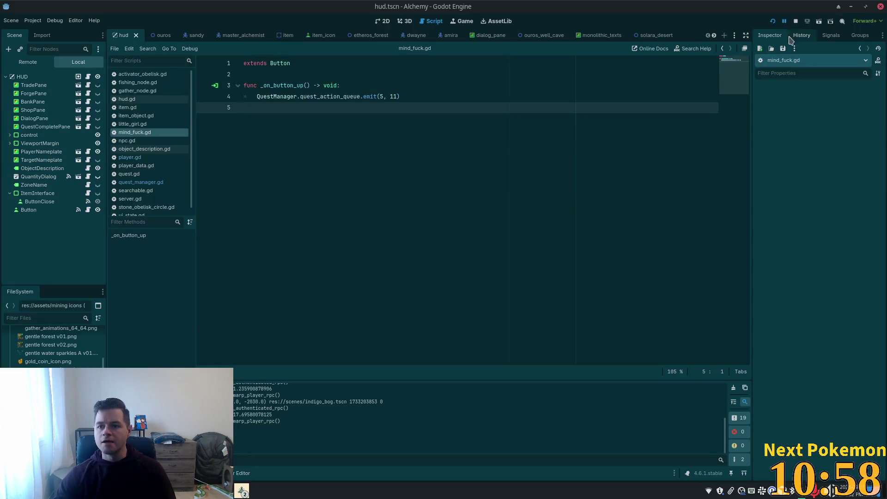
# Step: Run Alchemy, press the Mind Fuck HUD button and continue through Delric's spellbook dialog
pyautogui.click(773, 21)
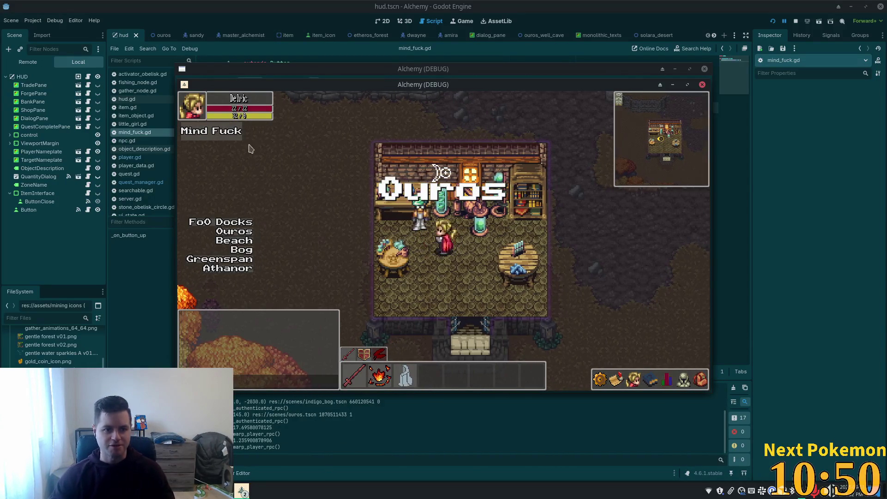
pyautogui.click(224, 134)
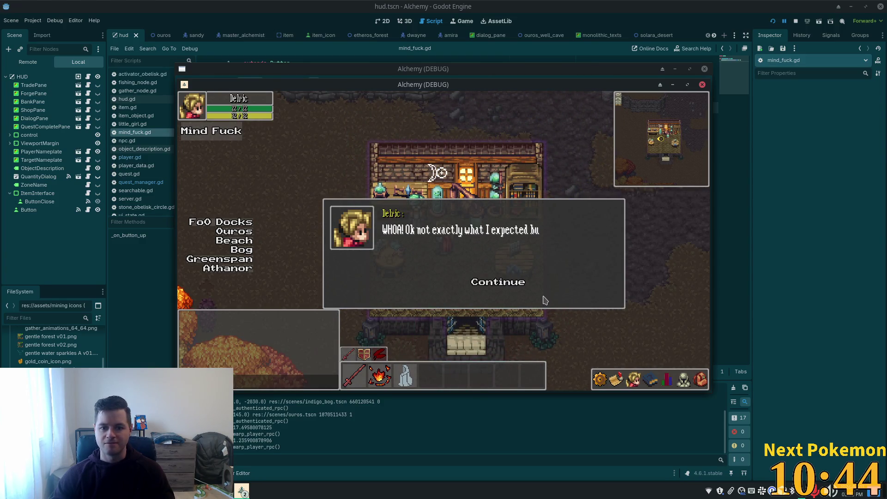
pyautogui.click(511, 288)
pyautogui.click(510, 283)
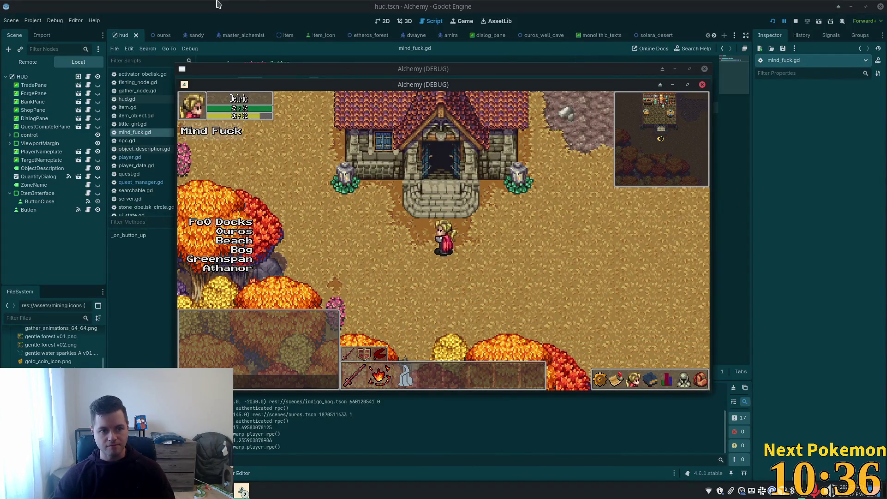
pyautogui.click(19, 210)
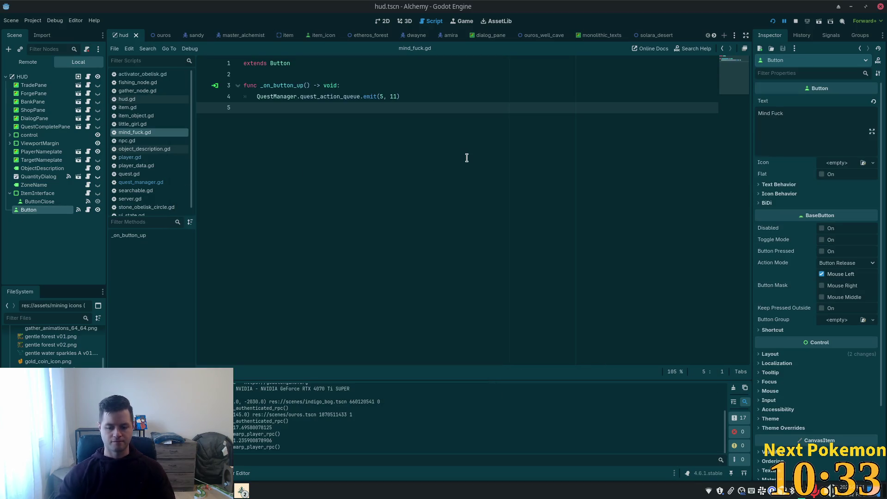
# Step: Delete the test Button node with confirmation, then select the HUD root in the 2D view
pyautogui.press('Delete')
pyautogui.click(448, 260)
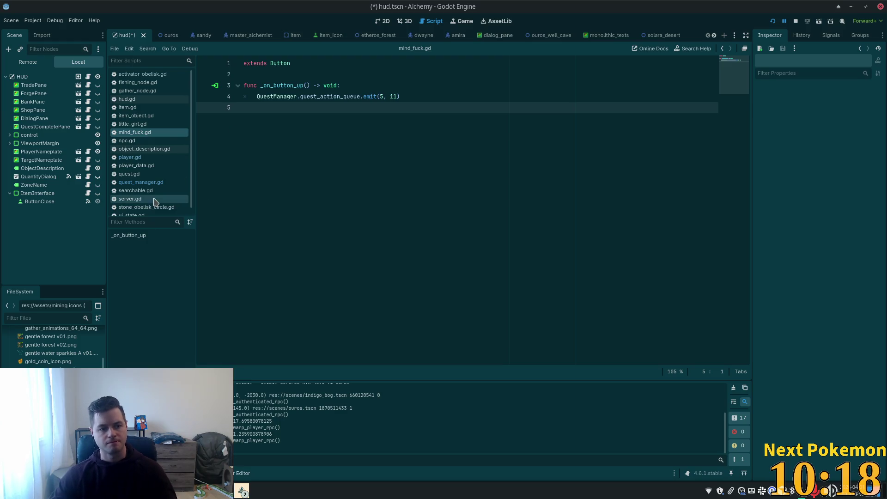
pyautogui.click(23, 77)
pyautogui.click(382, 22)
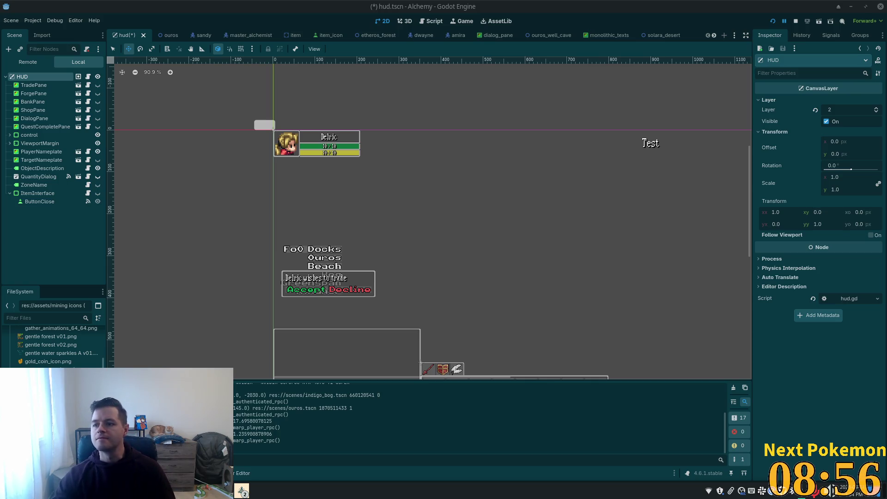
# Step: Select the ViewportMargin node in the HUD scene
pyautogui.click(468, 223)
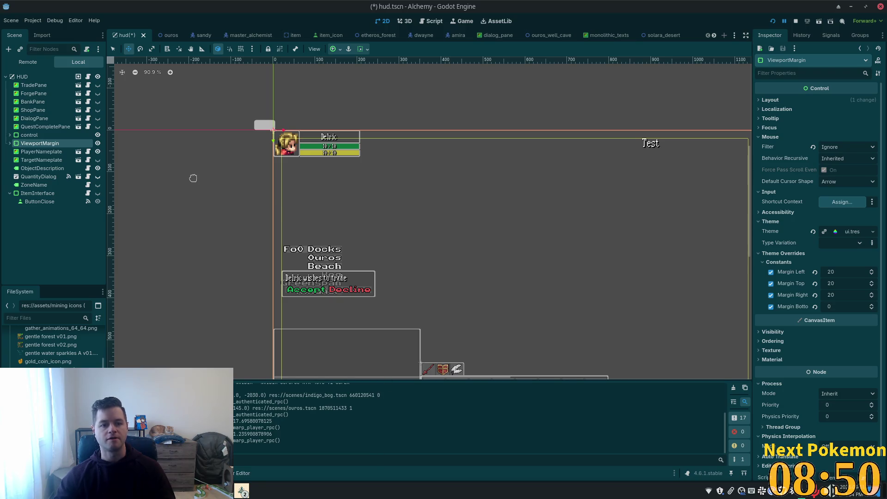
pyautogui.scroll(-5, 472, 247)
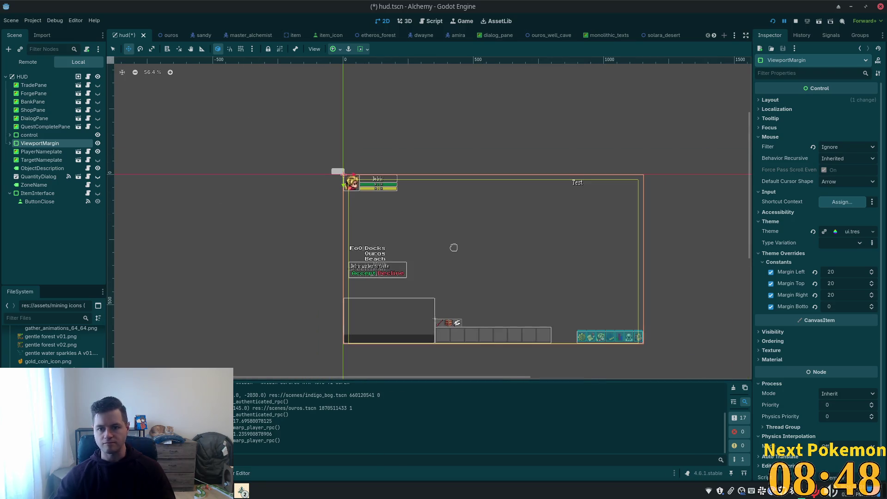
pyautogui.scroll(4, 483, 240)
pyautogui.moveTo(731, 293); pyautogui.dragTo(590, 156)
pyautogui.scroll(4, 568, 226)
pyautogui.scroll(2, 573, 236)
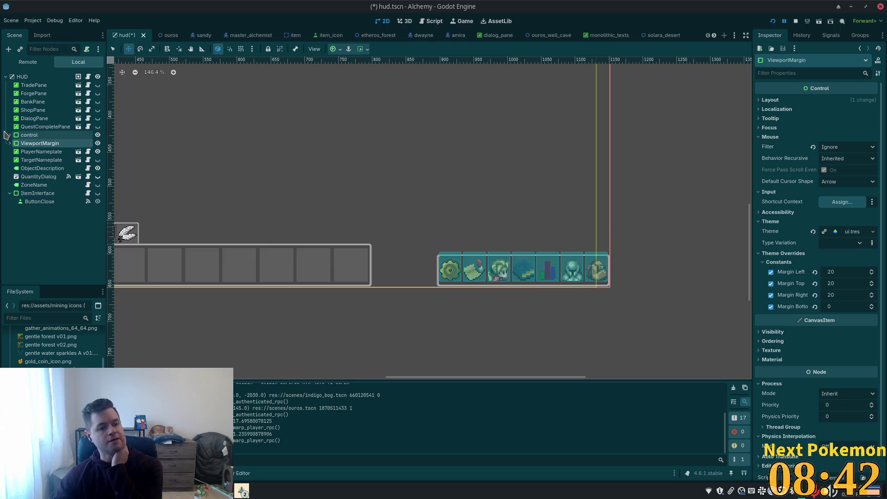
pyautogui.click(34, 119)
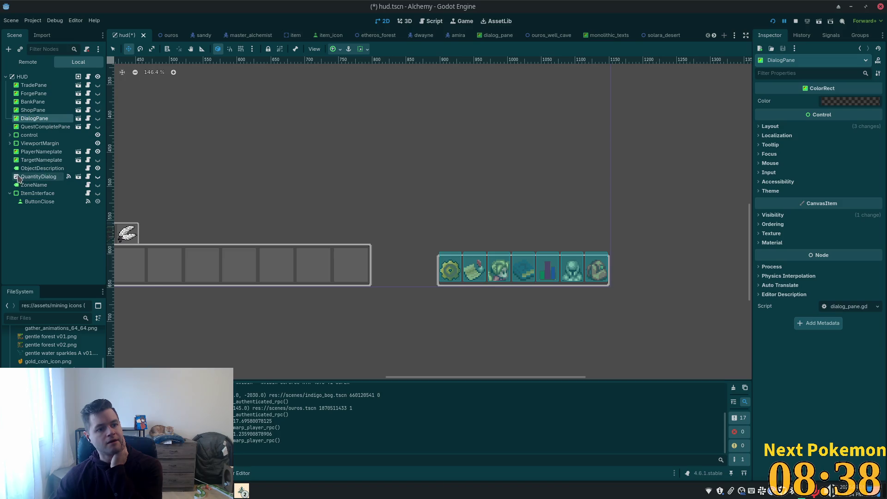
pyautogui.click(10, 136)
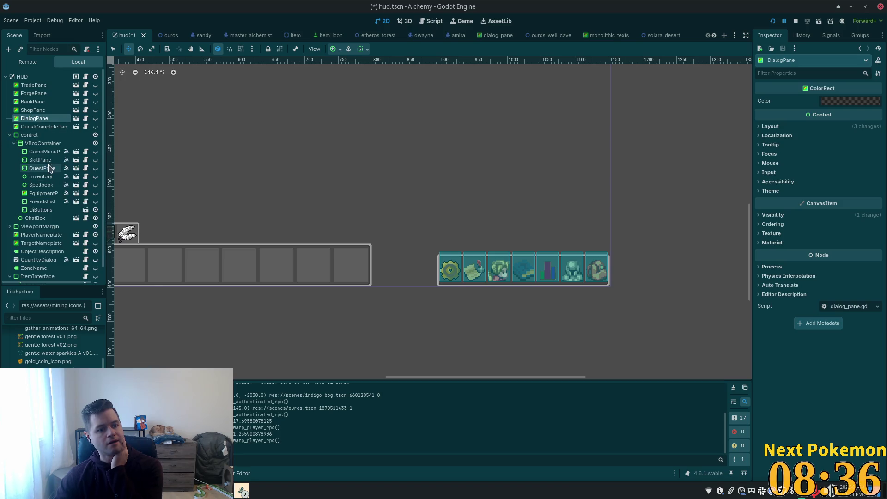
pyautogui.click(40, 160)
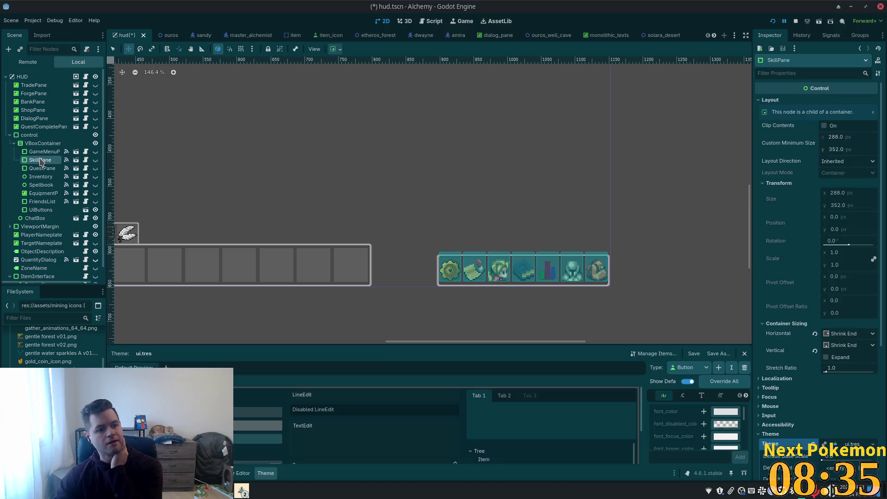
pyautogui.click(95, 161)
pyautogui.click(95, 160)
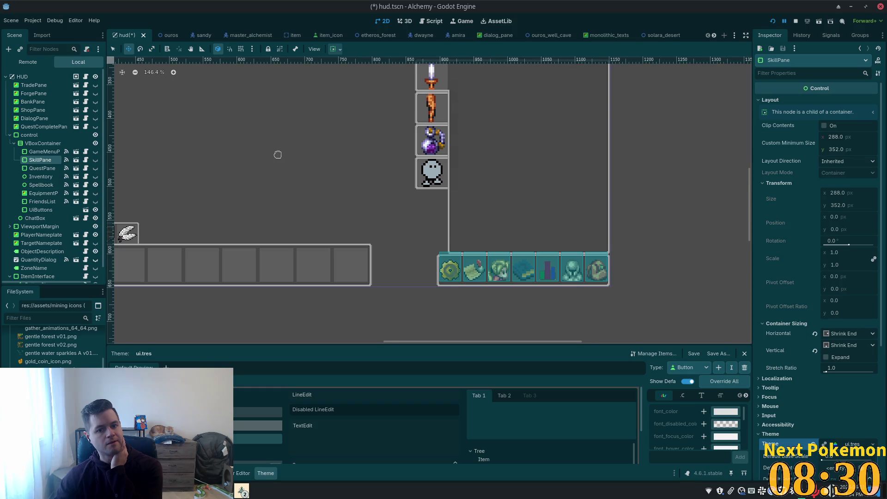
pyautogui.scroll(-2, 277, 155)
pyautogui.moveTo(277, 156)
pyautogui.mouseDown()
pyautogui.moveTo(353, 201)
pyautogui.moveTo(418, 194)
pyautogui.mouseUp()
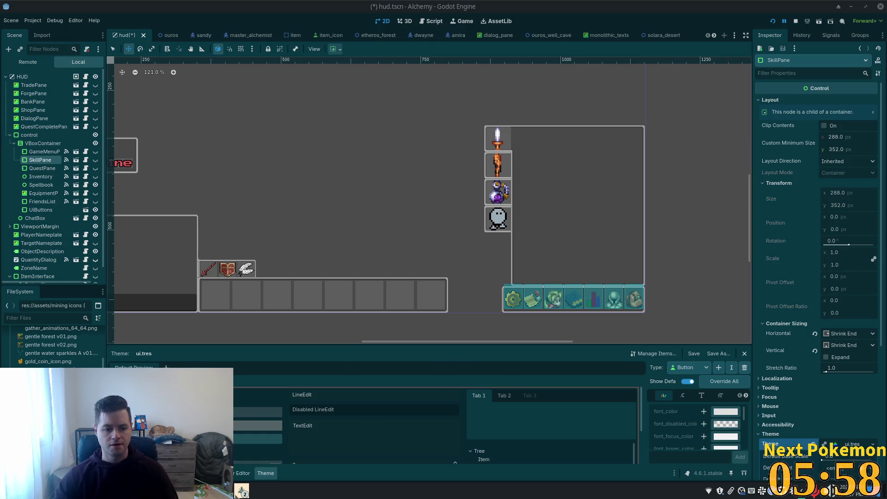
pyautogui.click(242, 490)
pyautogui.click(277, 434)
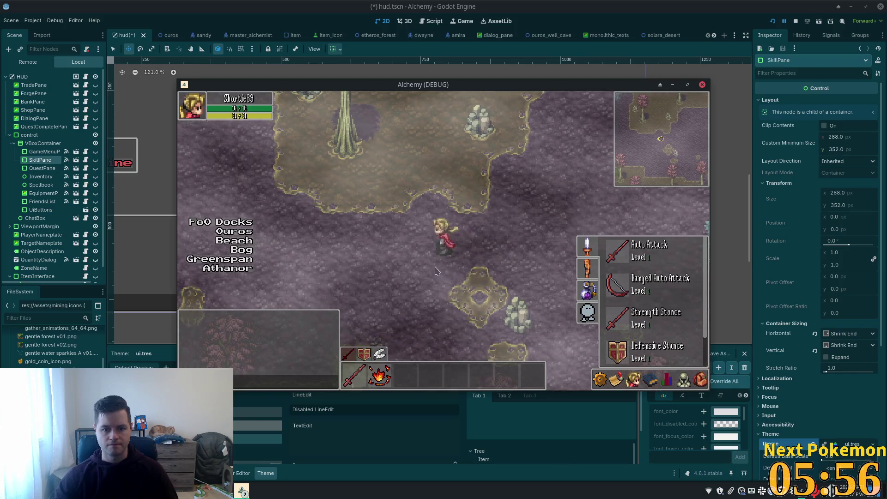
pyautogui.press('Left')
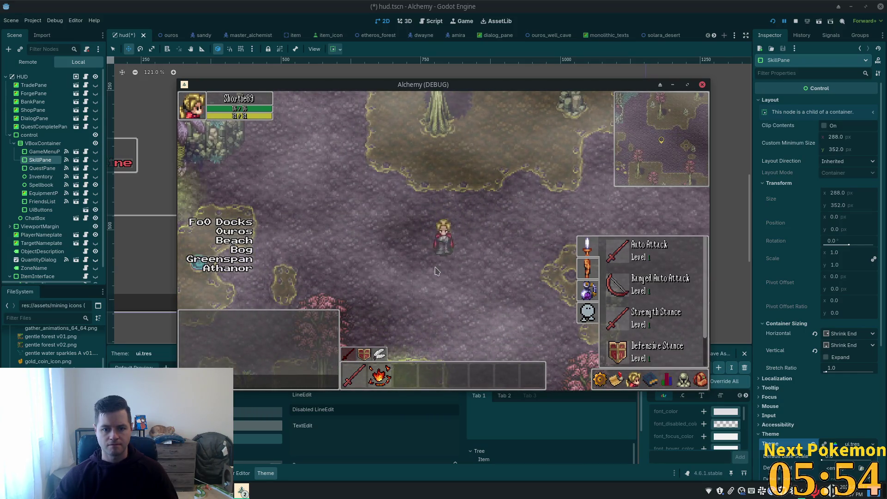
pyautogui.press('Down')
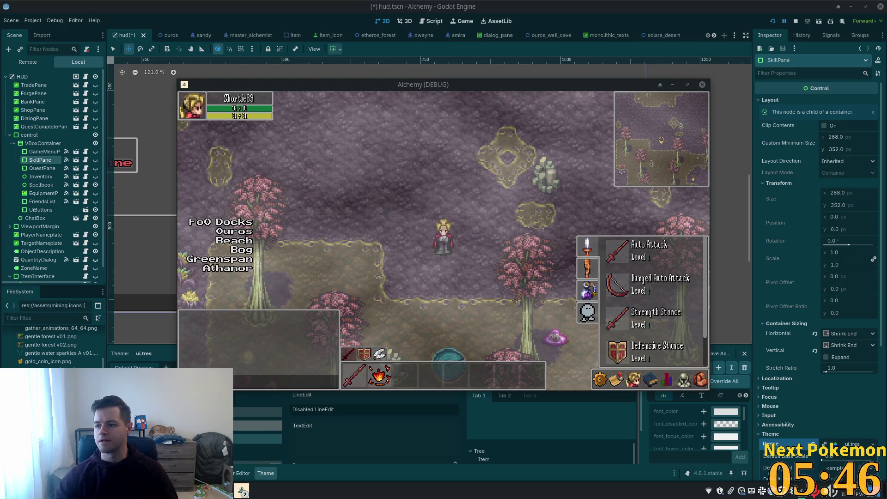
pyautogui.press('Escape')
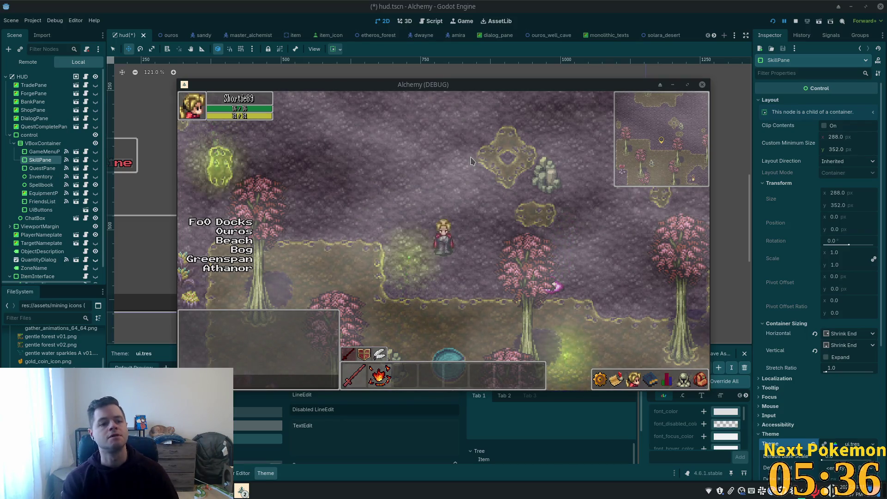
pyautogui.click(358, 4)
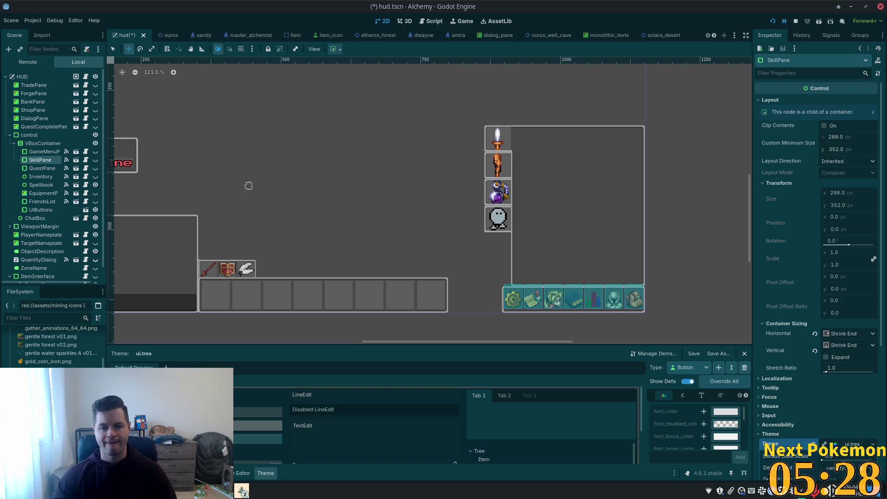
# Step: Inspect the Spellbook and ViewportMargin layouts, then open the UiButtons scene in the editor
pyautogui.click(41, 186)
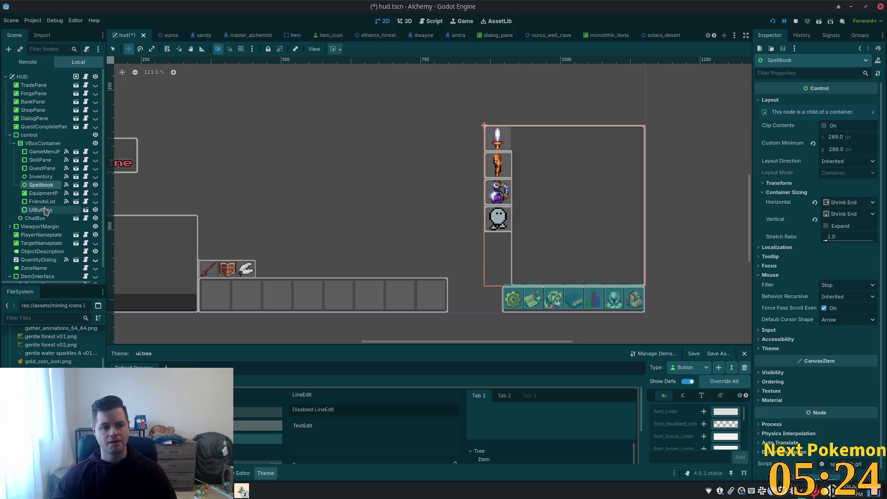
pyautogui.scroll(-1, 44, 212)
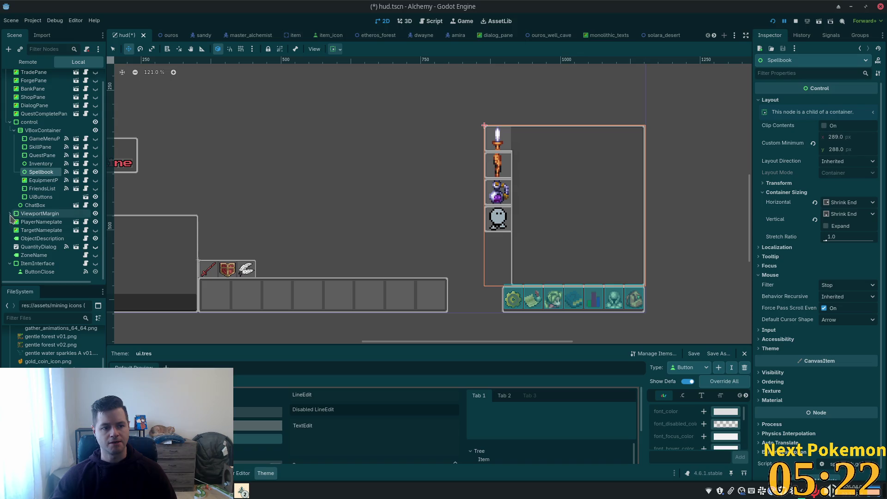
pyautogui.scroll(2, 18, 183)
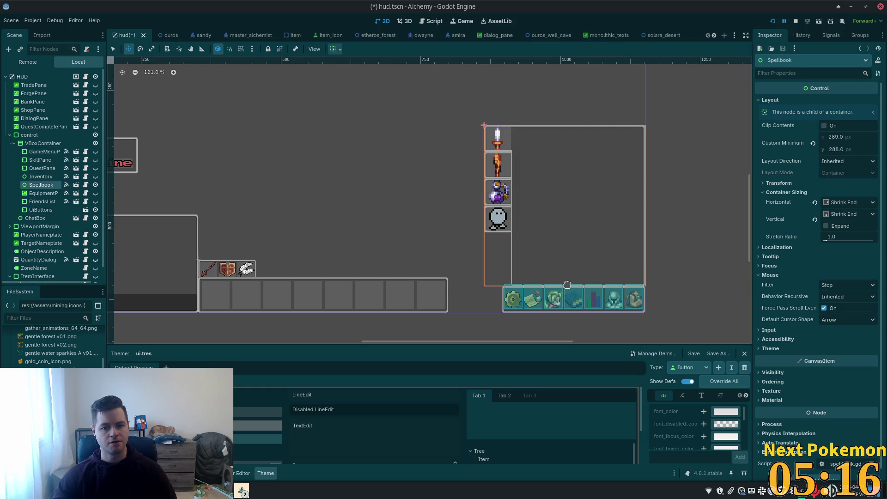
pyautogui.press('q')
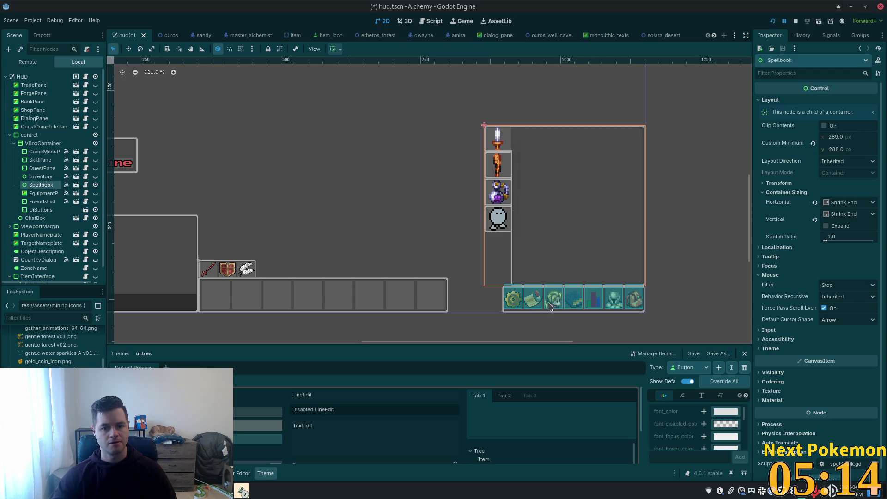
pyautogui.click(577, 304)
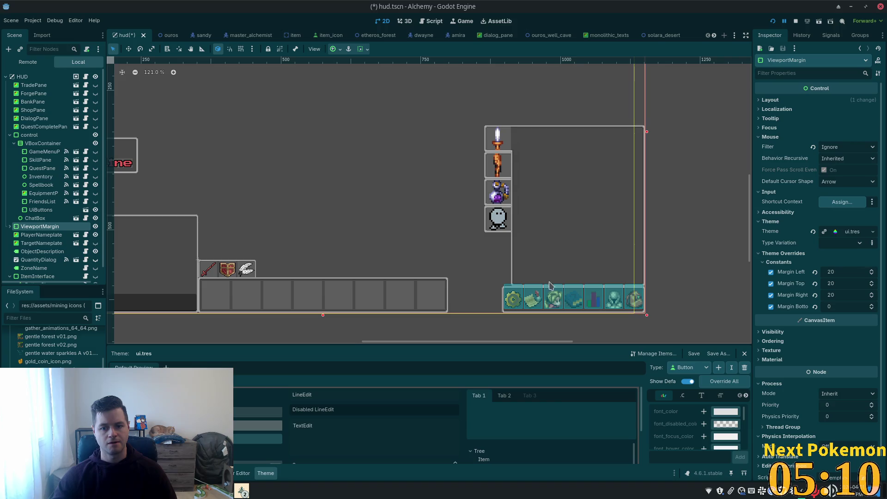
pyautogui.scroll(-1, 57, 226)
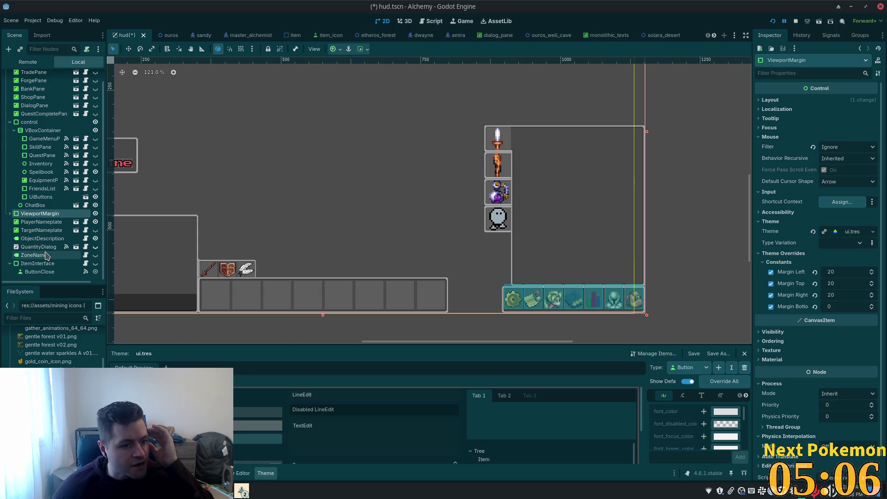
pyautogui.scroll(1, 46, 255)
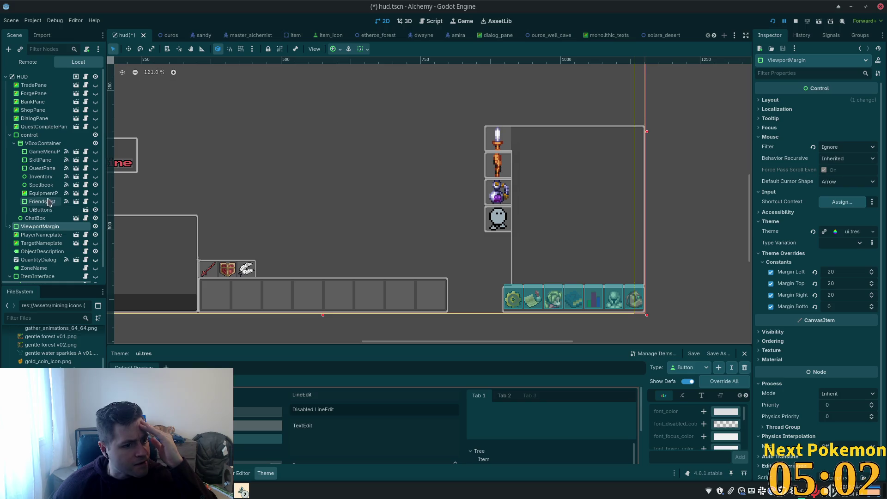
pyautogui.click(40, 210)
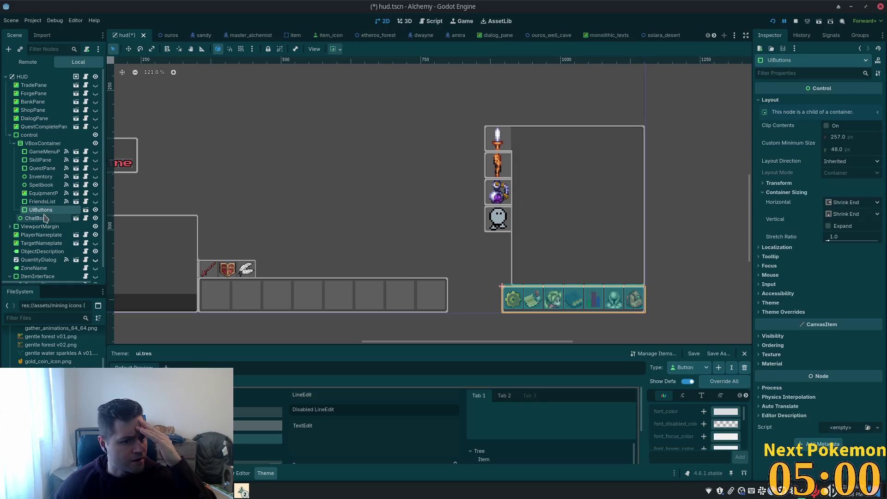
pyautogui.click(85, 211)
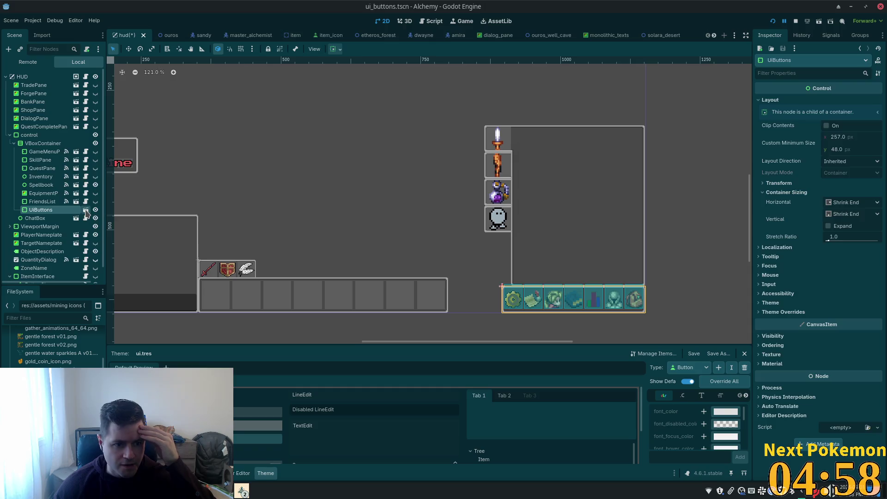
# Step: Select SpellbookButton in the ui_buttons bar and open its spellbook_button.tscn scene
pyautogui.click(39, 127)
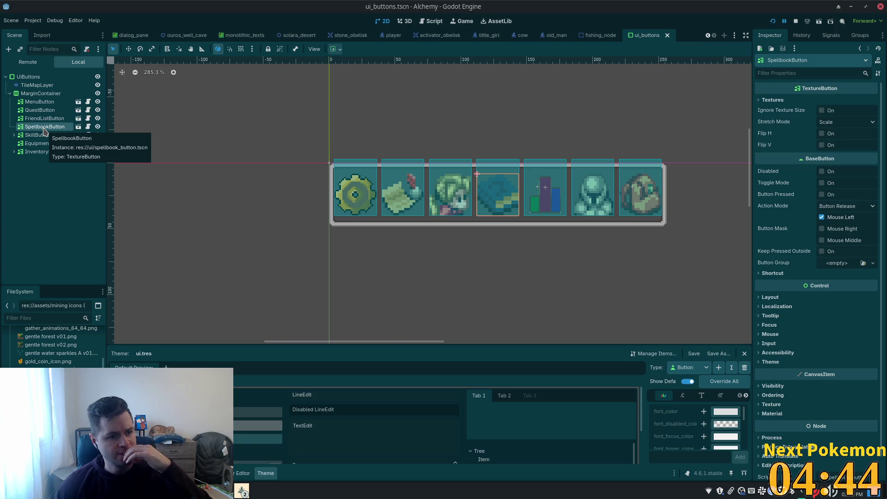
pyautogui.click(44, 120)
pyautogui.click(47, 127)
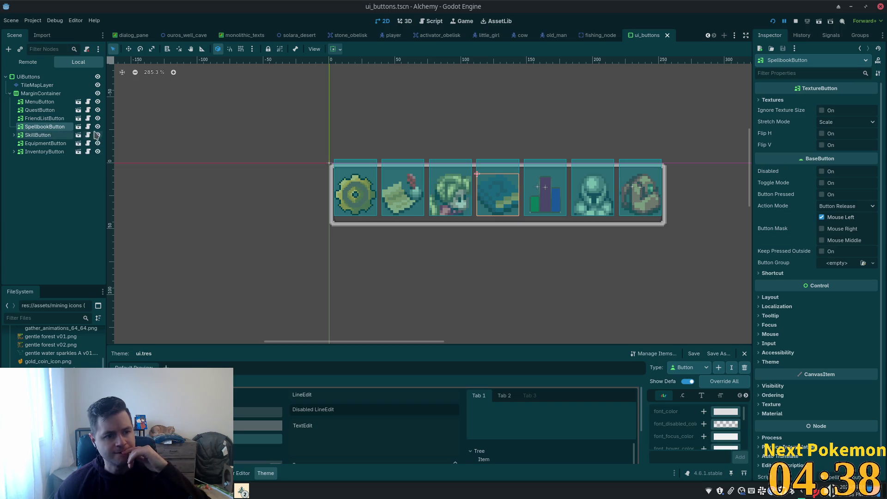
pyautogui.click(77, 130)
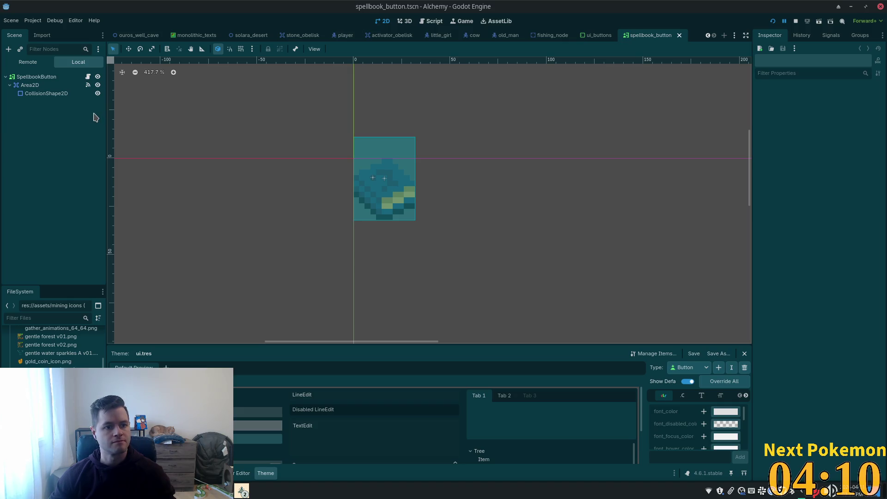
# Step: Open spellbook_button.gd, delete its surplus blank lines, and add a new line after extends
pyautogui.click(51, 77)
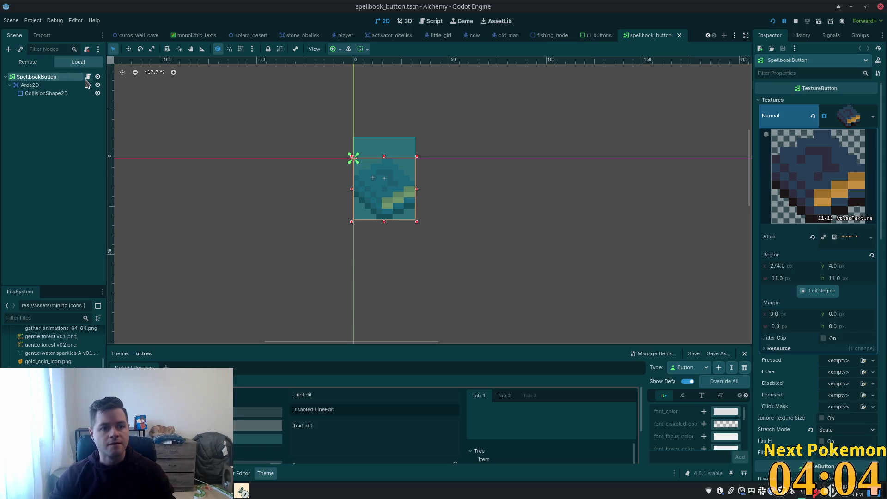
pyautogui.click(89, 77)
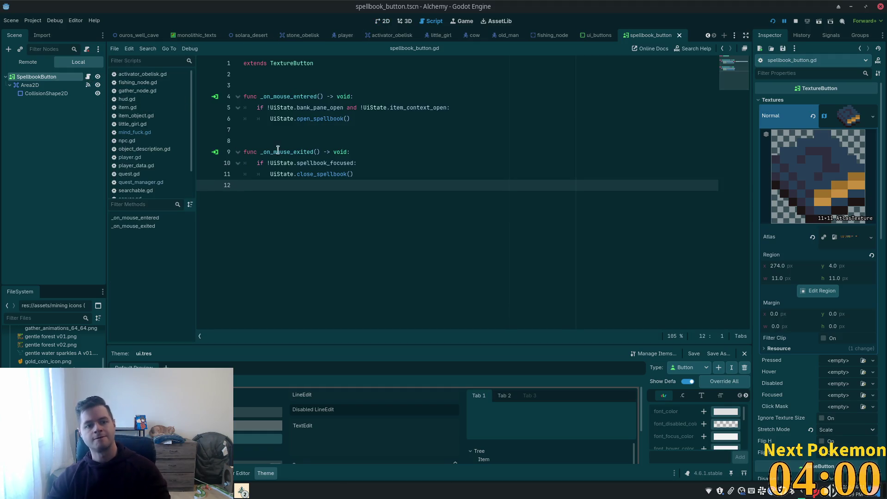
pyautogui.click(246, 141)
pyautogui.press('BackSpace')
pyautogui.click(256, 87)
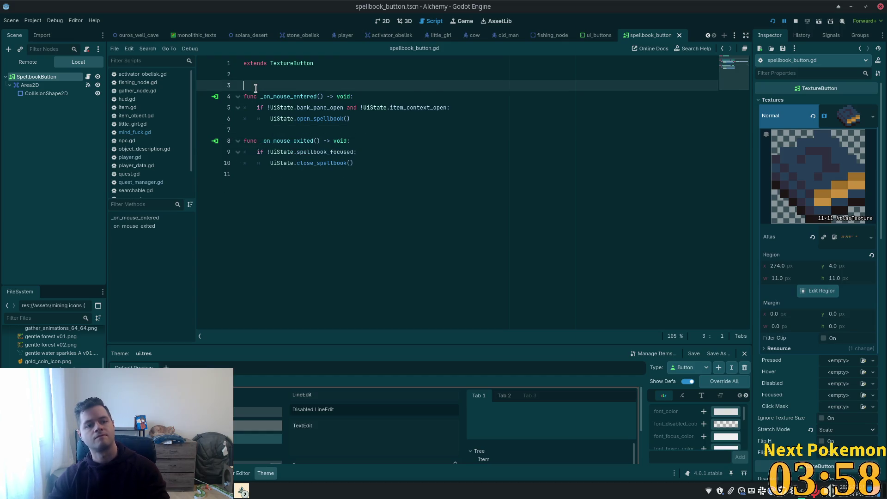
pyautogui.press('BackSpace')
pyautogui.click(358, 173)
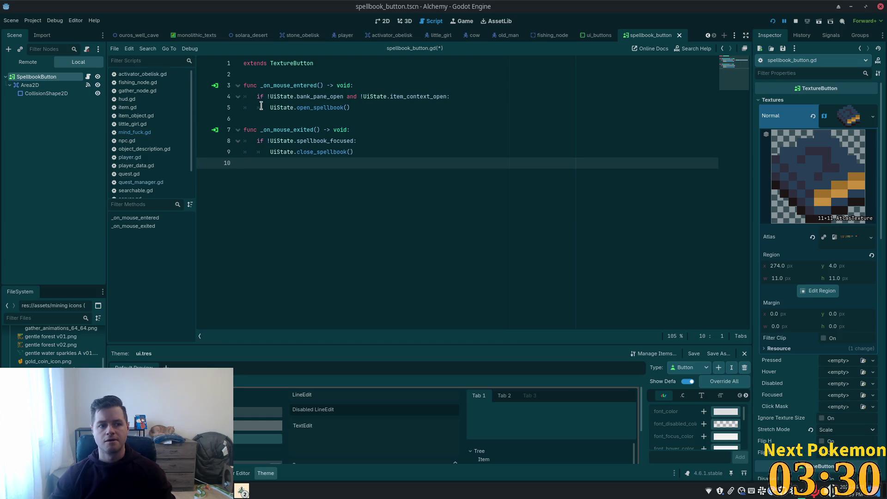
pyautogui.click(317, 64)
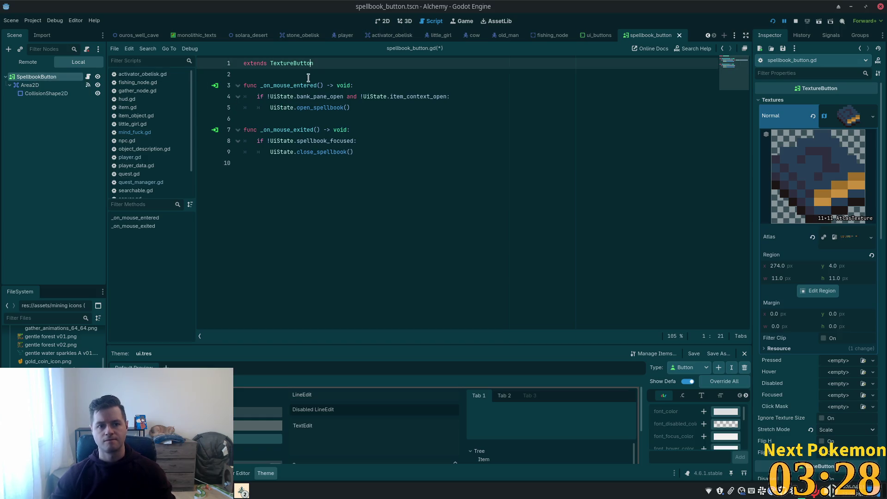
pyautogui.click(318, 76)
pyautogui.press('Return')
# Step: Declare an exported spells_unlocked_texture variable of type AtlasTexture
pyautogui.click(318, 75)
pyautogui.press('Return')
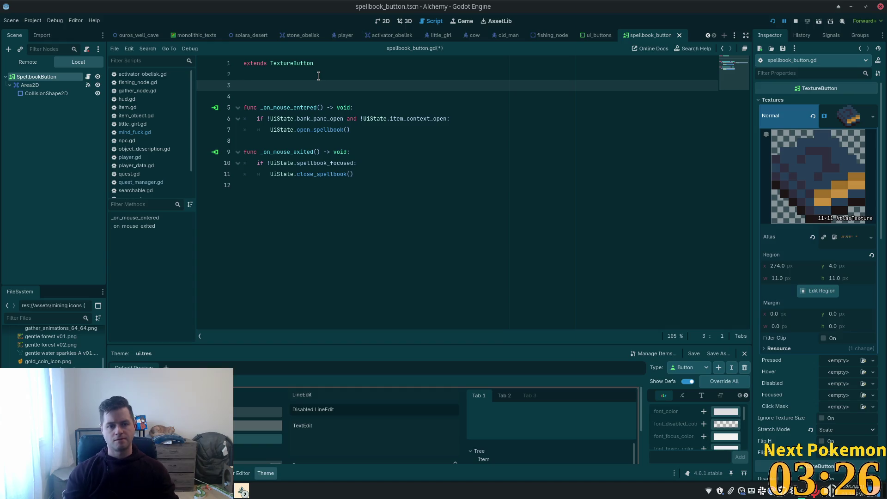
pyautogui.write('export ')
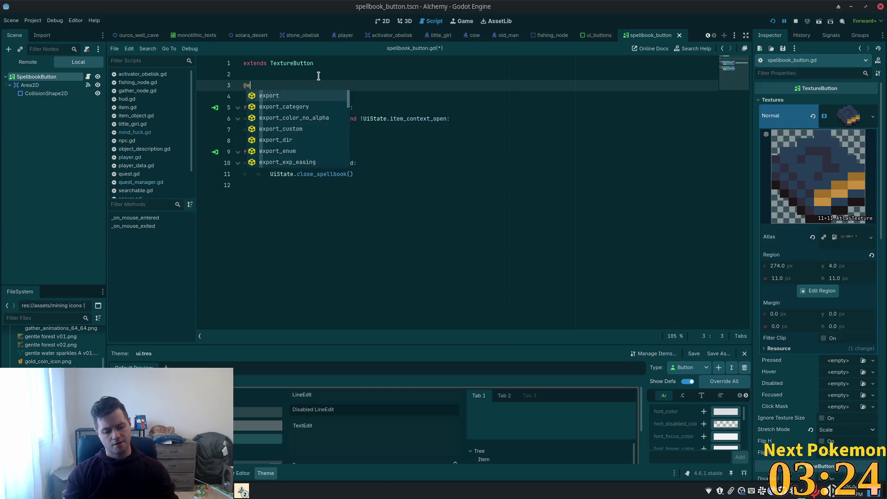
pyautogui.write('var')
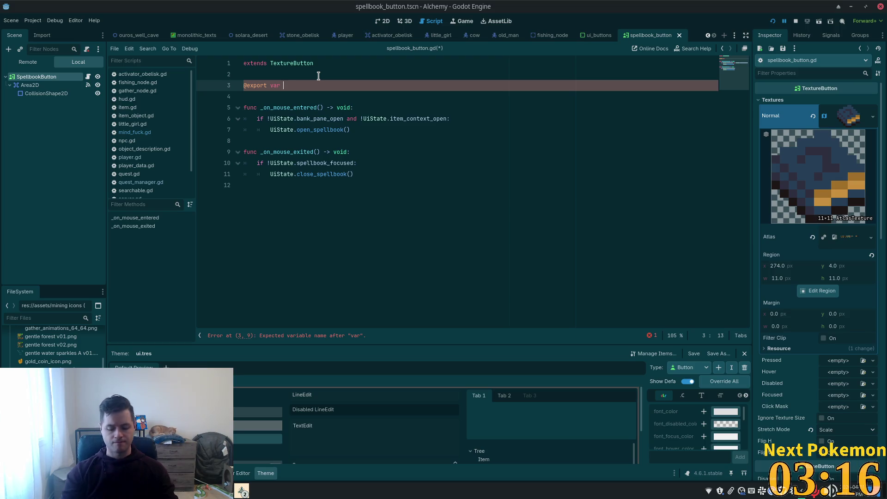
pyautogui.write('spells_un')
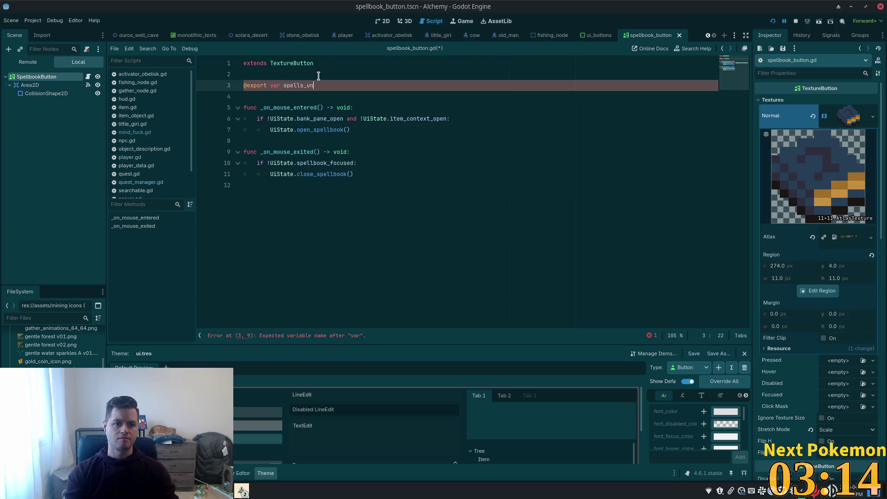
pyautogui.write('loc')
pyautogui.press('BackSpace')
pyautogui.press('BackSpace')
pyautogui.write('ked')
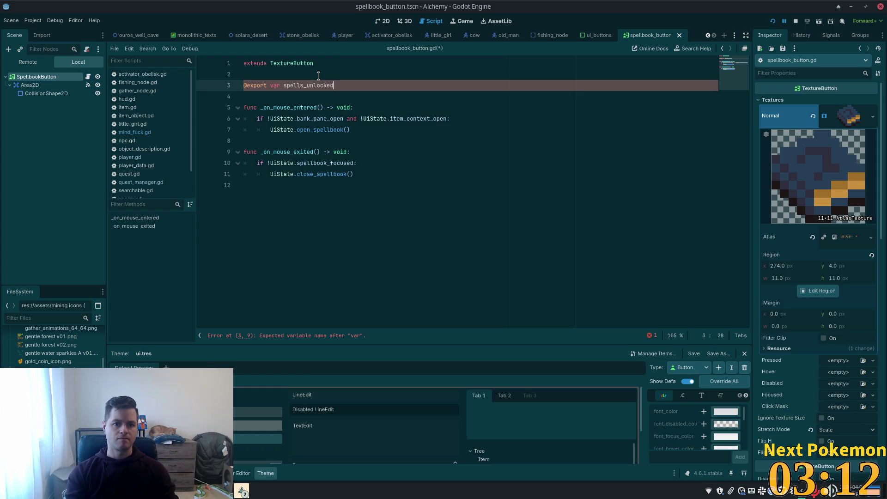
pyautogui.write('_texture:')
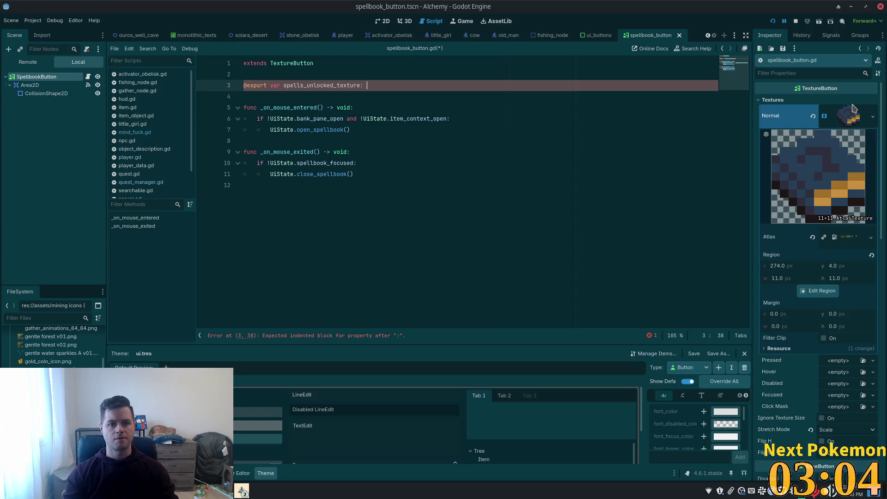
pyautogui.write('At')
pyautogui.press('Return')
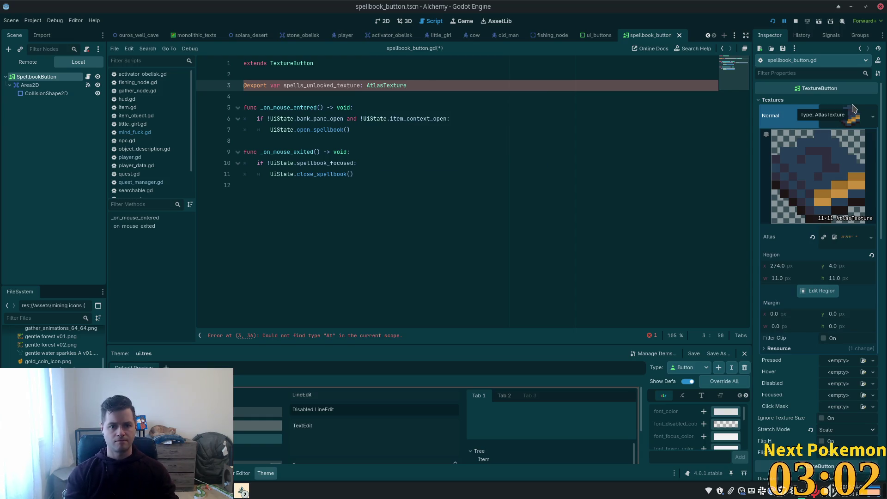
pyautogui.press('Return')
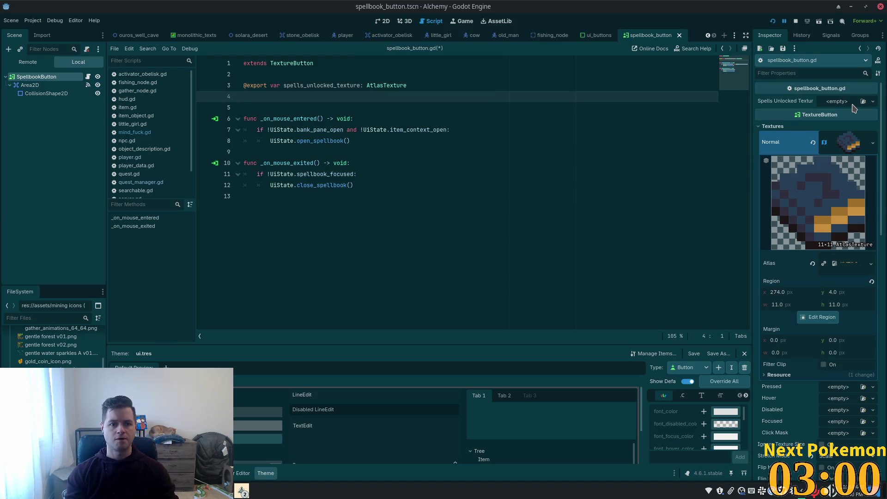
pyautogui.write('@export var')
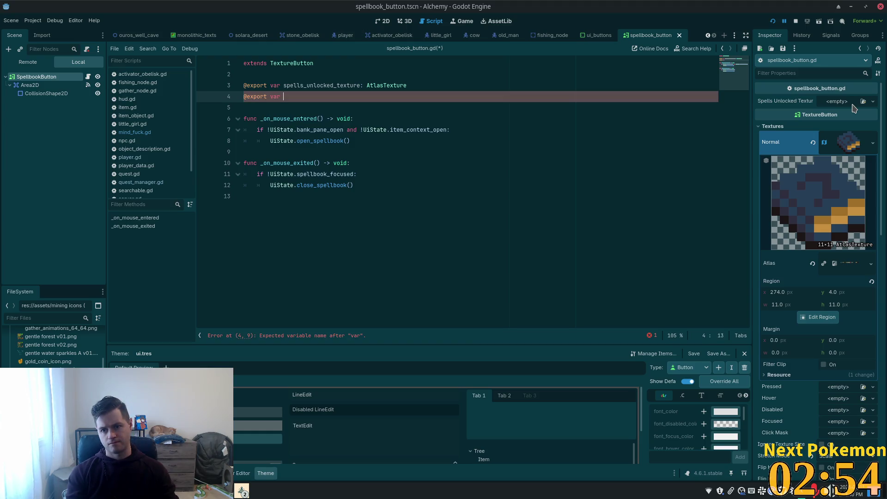
pyautogui.press('BackSpace')
pyautogui.press('BackSpace')
pyautogui.press('BackSpace')
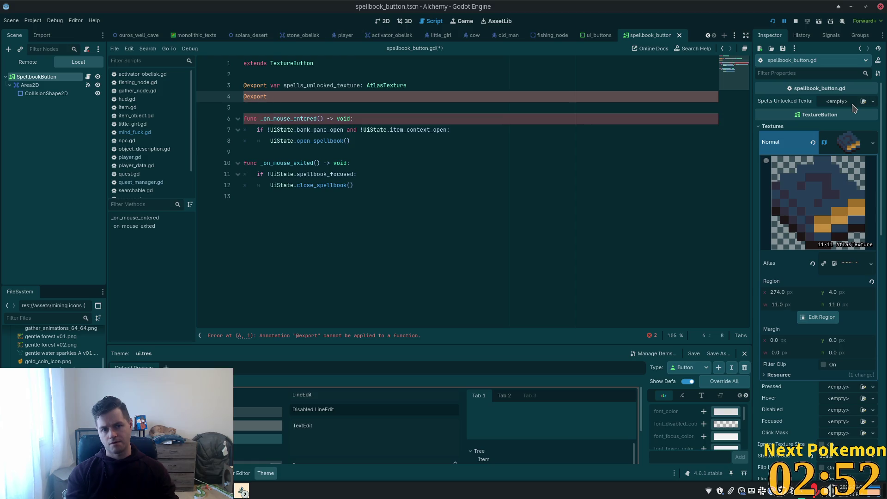
pyautogui.press('BackSpace')
pyautogui.press('BackSpace')
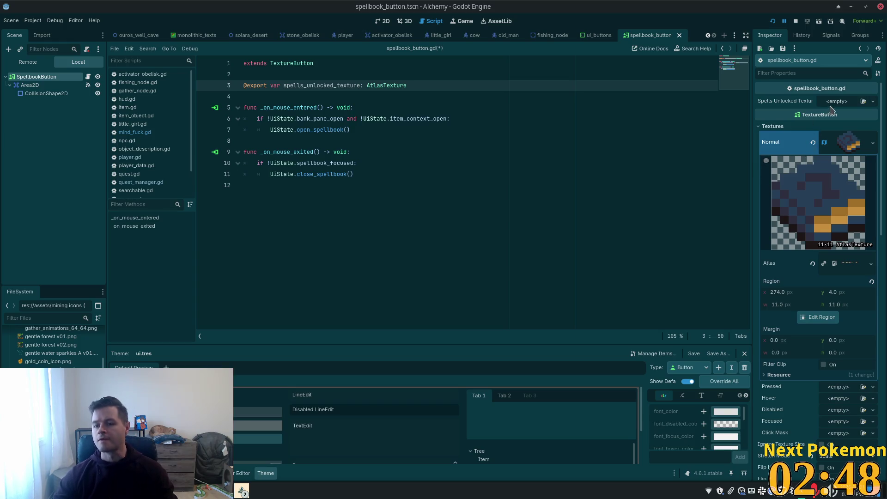
pyautogui.rightClick(849, 141)
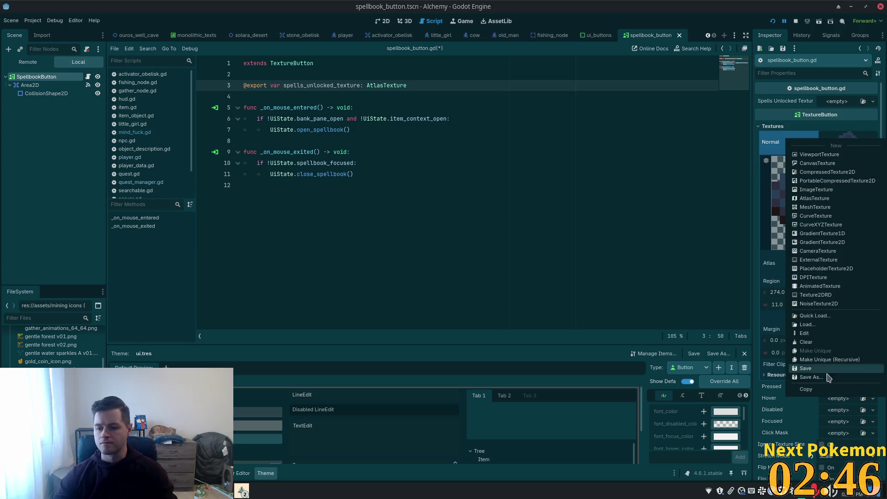
# Step: Copy the Normal book texture and paste it as unique into Spells Unlocked Texture, checking its region
pyautogui.click(819, 390)
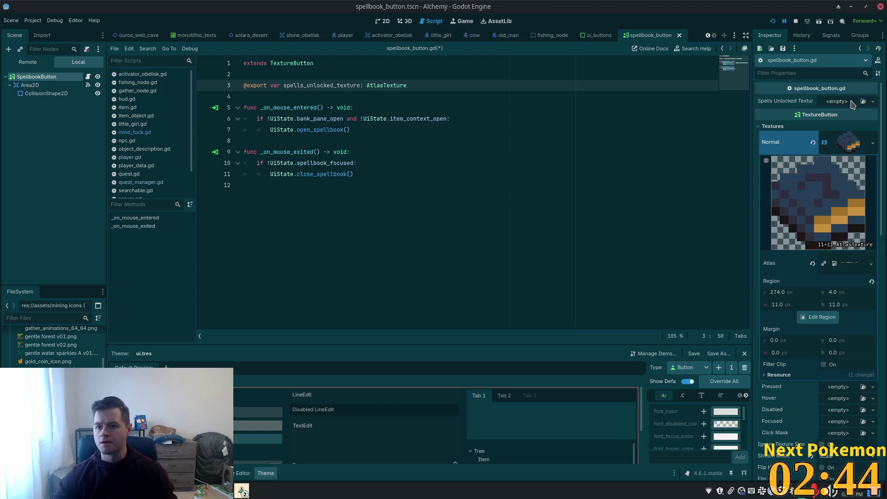
pyautogui.click(841, 101)
pyautogui.click(856, 161)
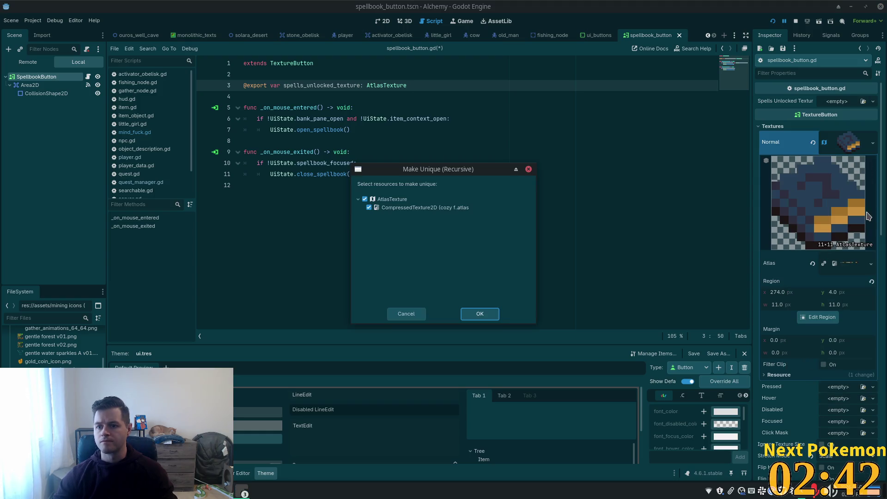
pyautogui.click(480, 314)
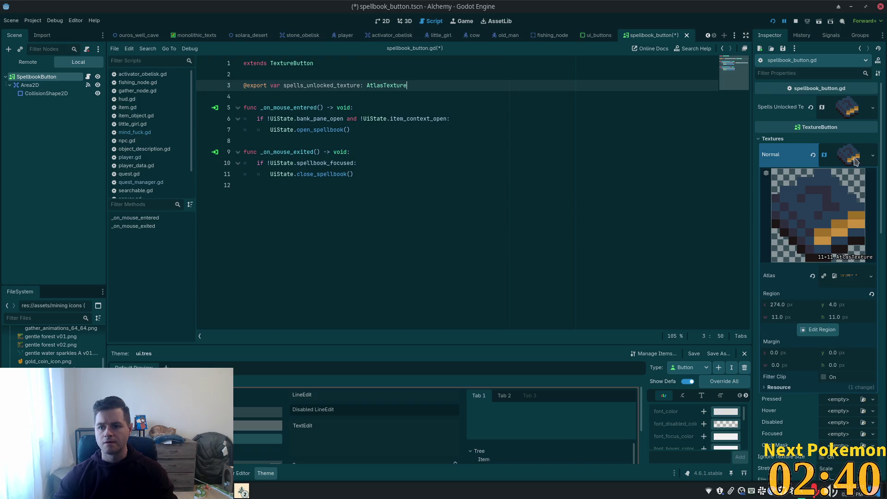
pyautogui.click(812, 332)
pyautogui.scroll(5, 400, 254)
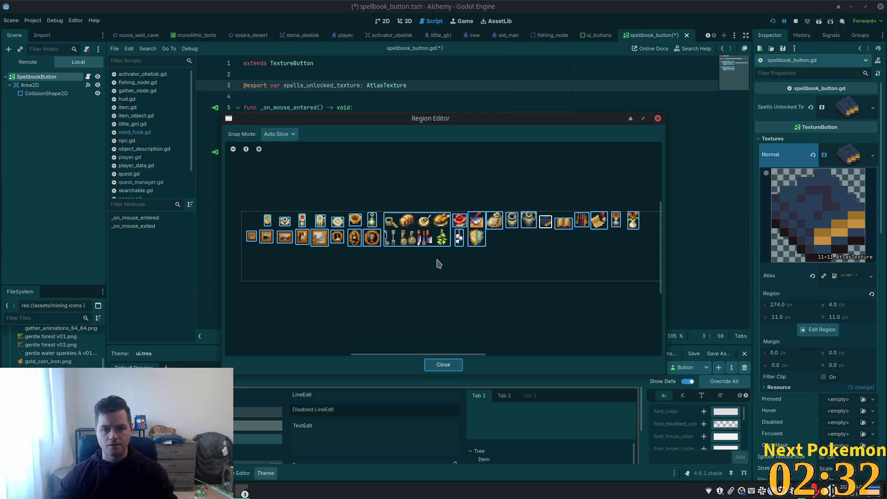
pyautogui.scroll(-1, 500, 261)
pyautogui.click(655, 119)
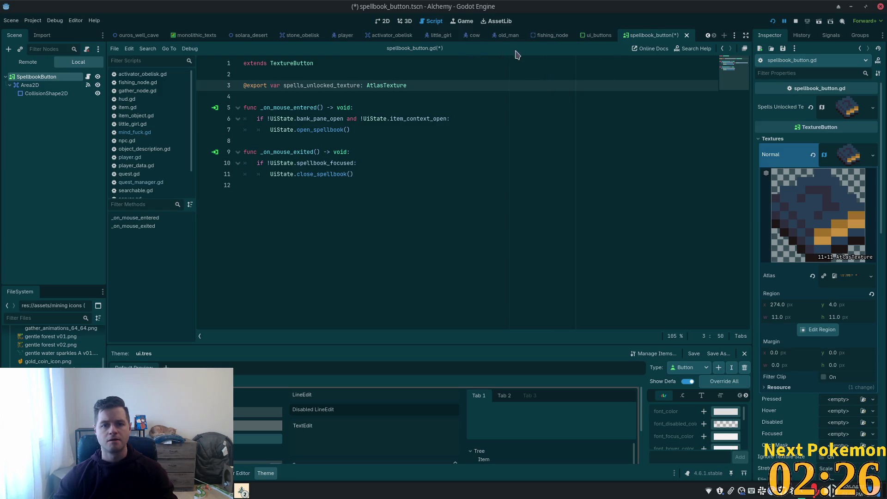
pyautogui.moveTo(602, 38)
pyautogui.rightClick(655, 38)
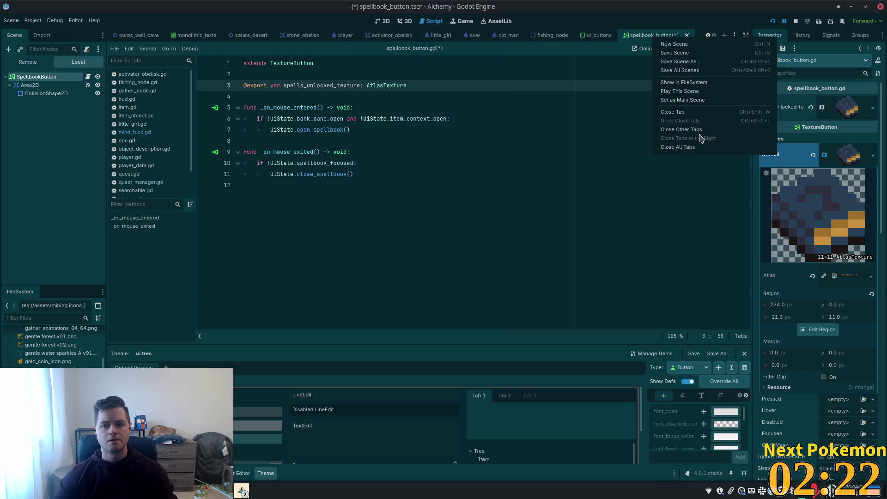
# Step: Close the other scene tabs, saving the unsaved one, and close all open scripts
pyautogui.press('Escape')
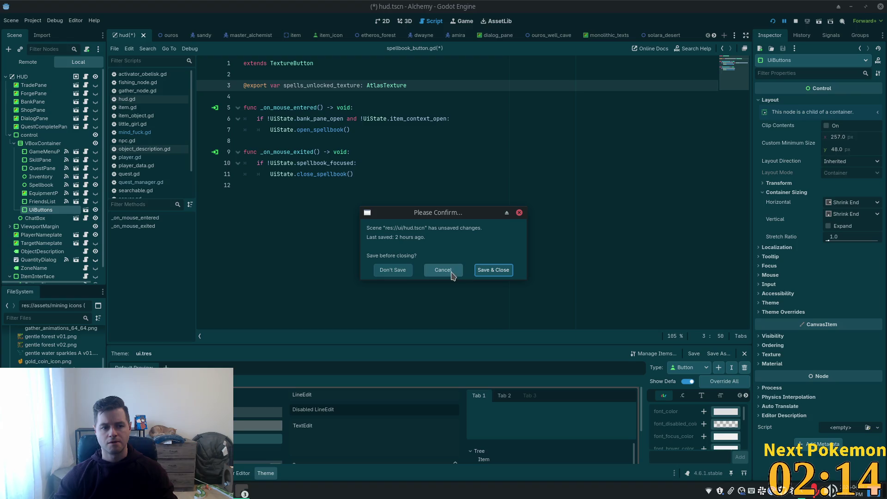
pyautogui.click(496, 273)
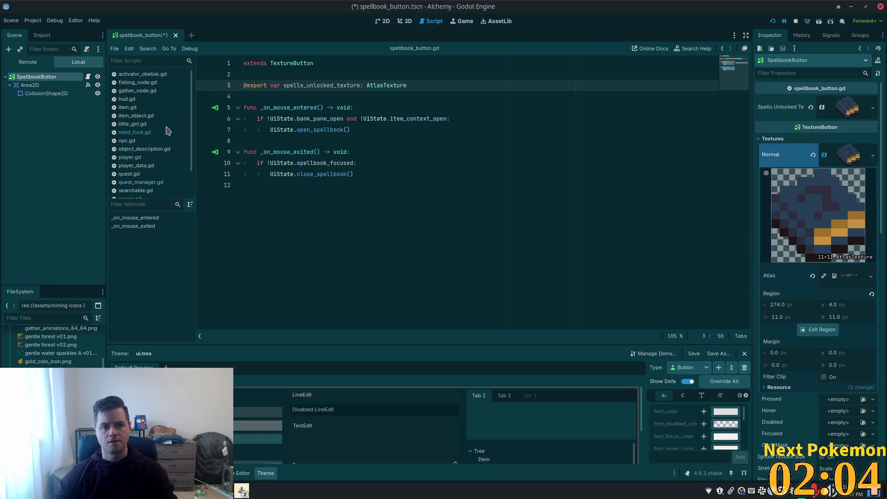
pyautogui.click(149, 100)
pyautogui.rightClick(150, 101)
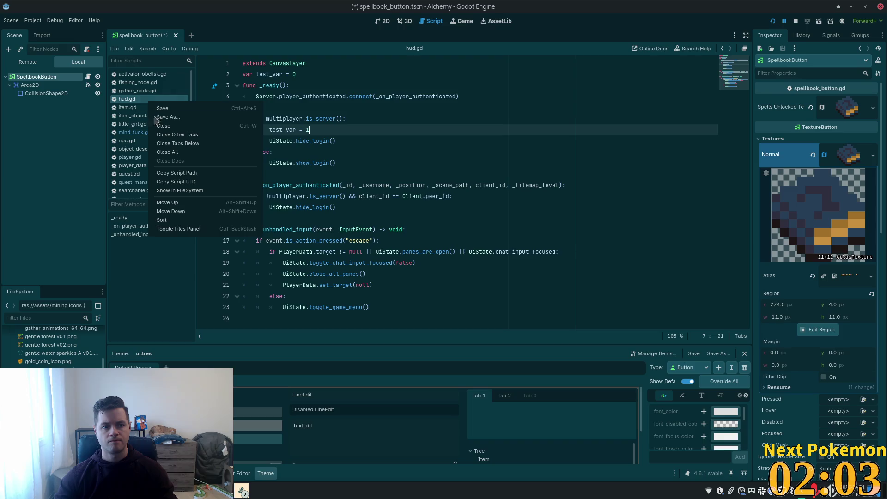
pyautogui.click(192, 152)
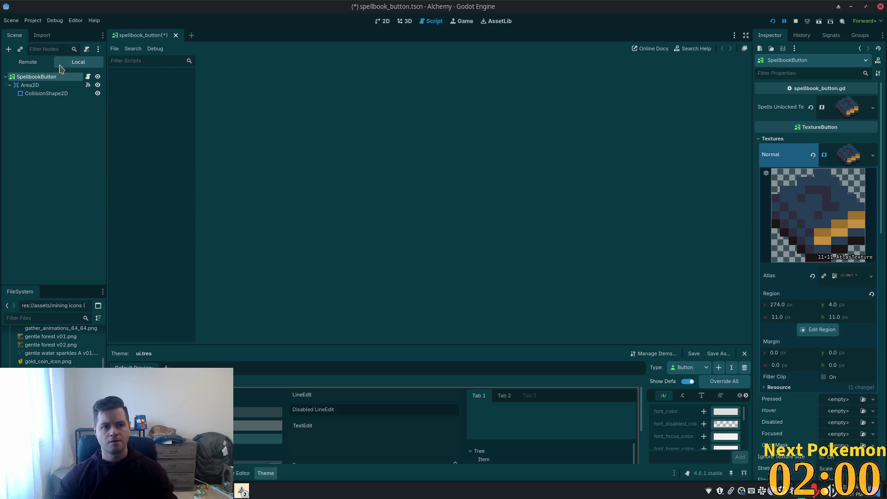
# Step: Reopen spellbook_button.gd and save it
pyautogui.click(88, 77)
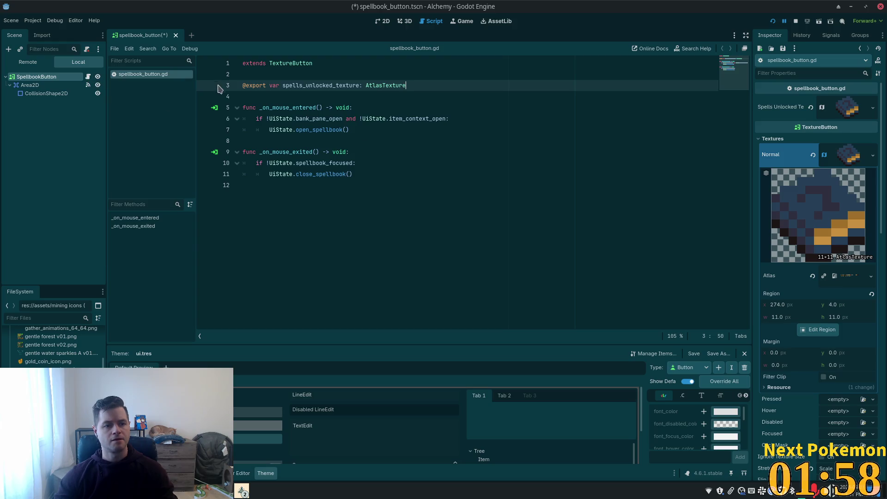
pyautogui.hotkey('ctrl', 's')
pyautogui.click(317, 107)
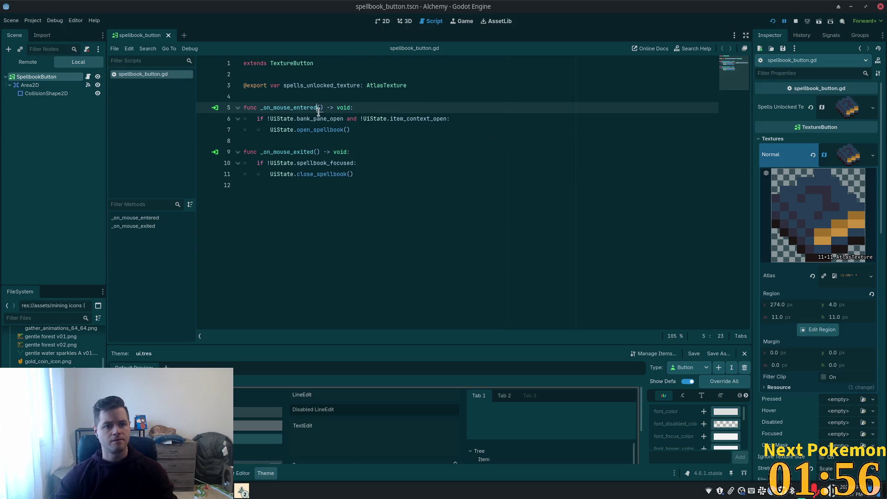
# Step: Quick-open the 'hud' search and open hud.tscn
pyautogui.hotkey('shift', 'alt', 'o')
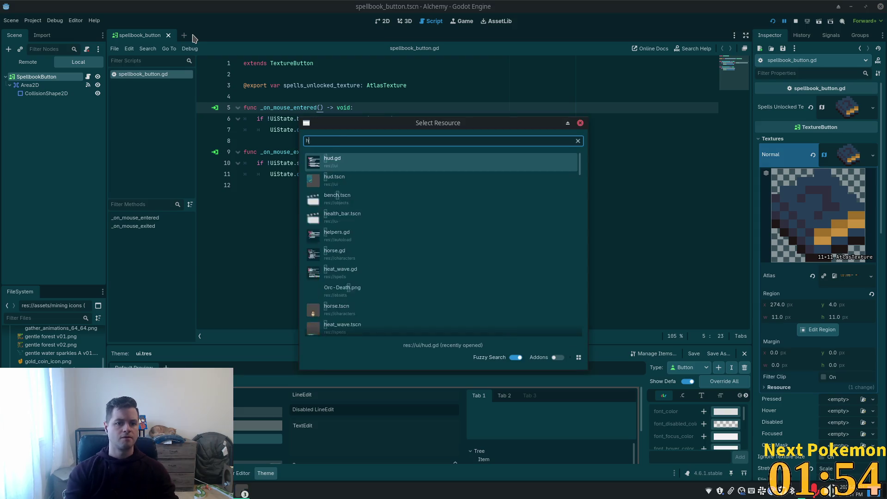
pyautogui.write('hud')
pyautogui.press('Down')
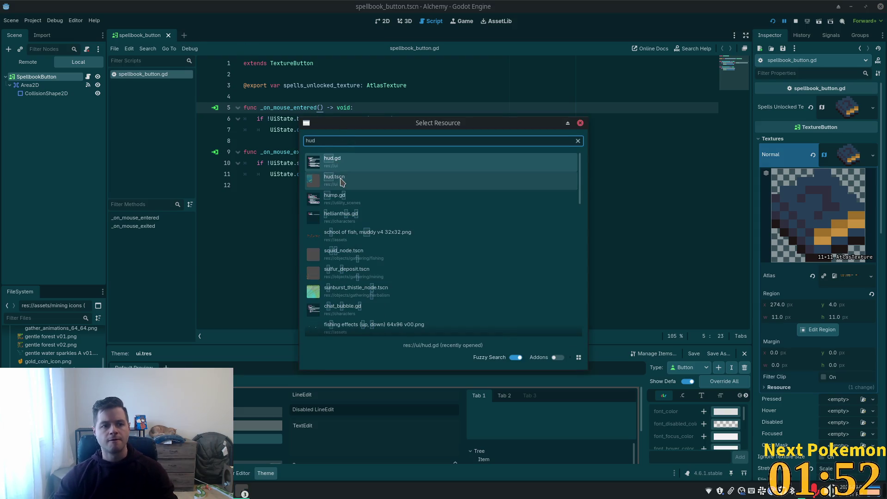
pyautogui.press('Return')
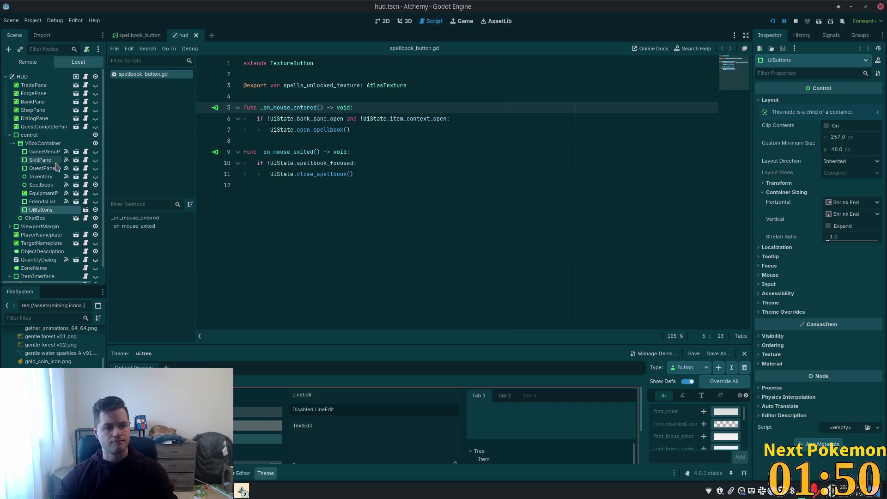
# Step: In the hud scene, open the Spellbook instance's own scene for editing
pyautogui.click(52, 186)
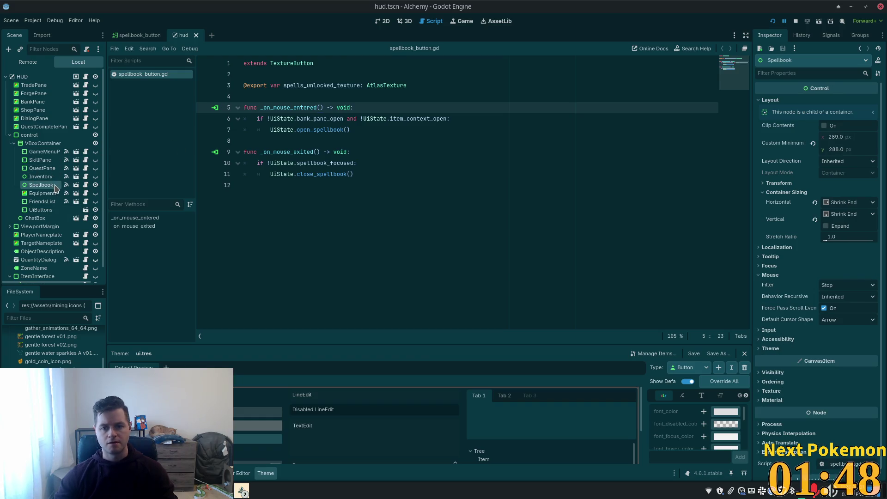
pyautogui.click(387, 21)
pyautogui.click(504, 142)
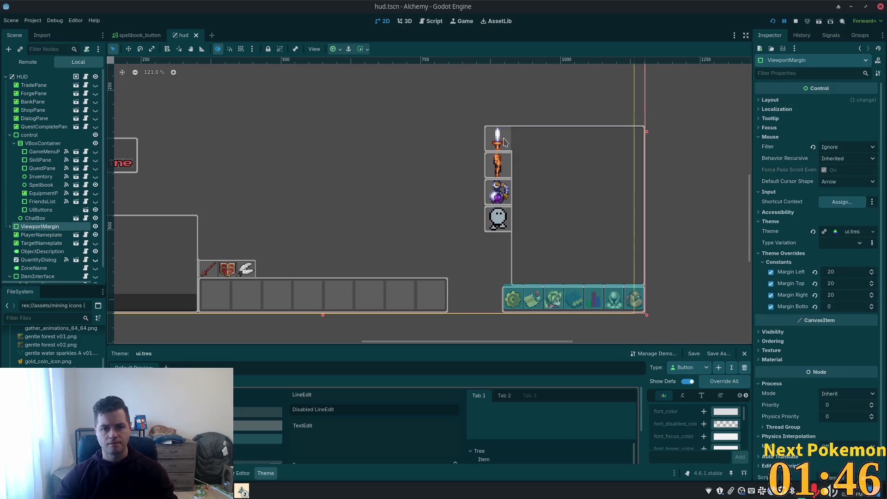
pyautogui.click(54, 202)
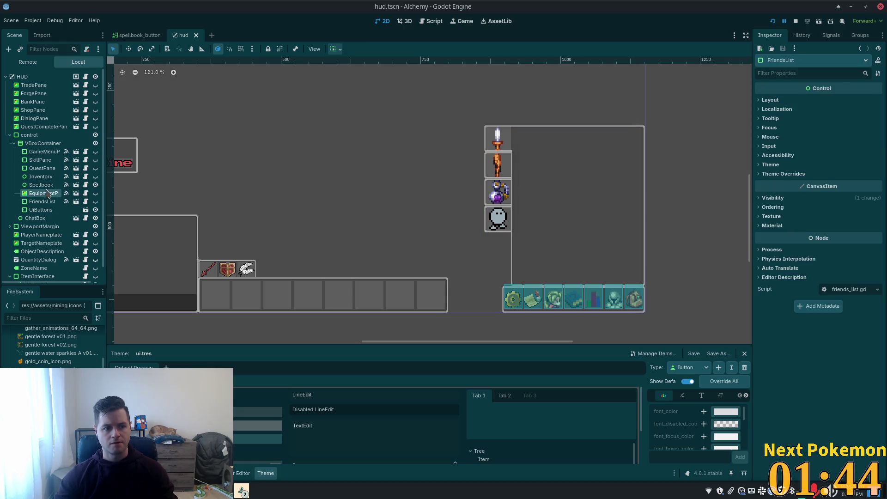
pyautogui.click(48, 193)
pyautogui.click(75, 185)
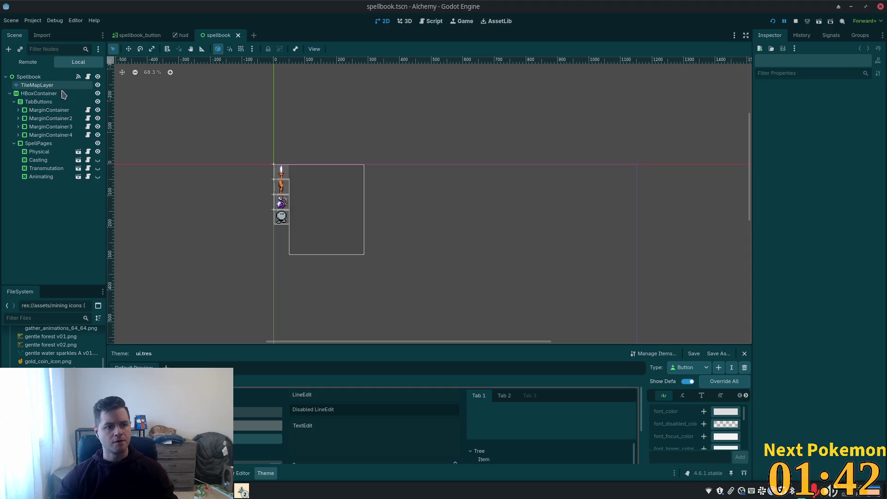
# Step: Copy the sword icon's atlas texture from the first tab's Button, then return to spellbook_button
pyautogui.click(49, 110)
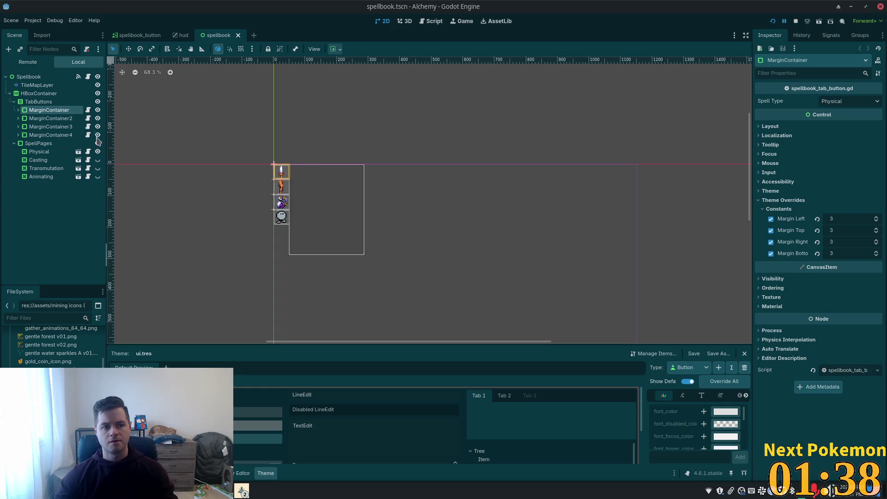
pyautogui.click(18, 110)
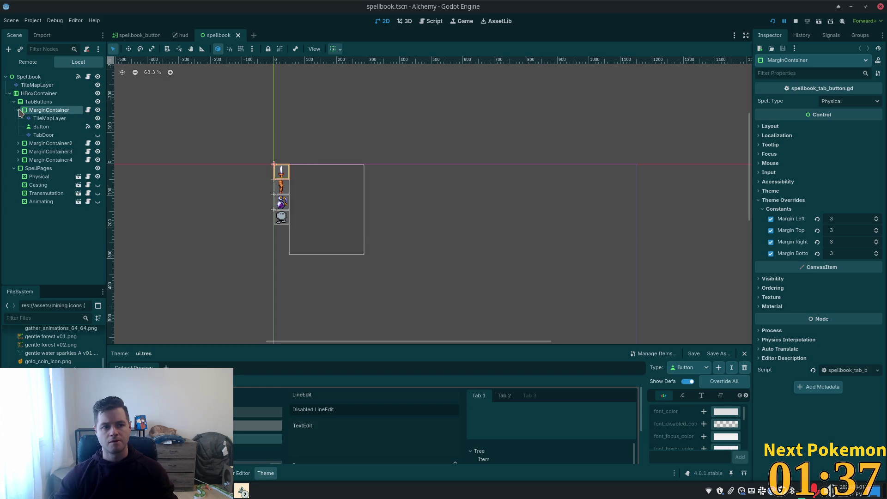
pyautogui.click(41, 127)
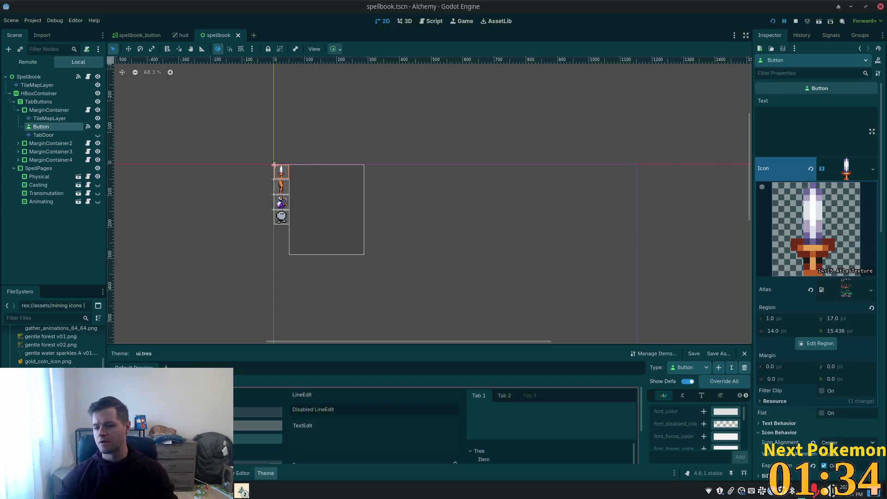
pyautogui.rightClick(842, 287)
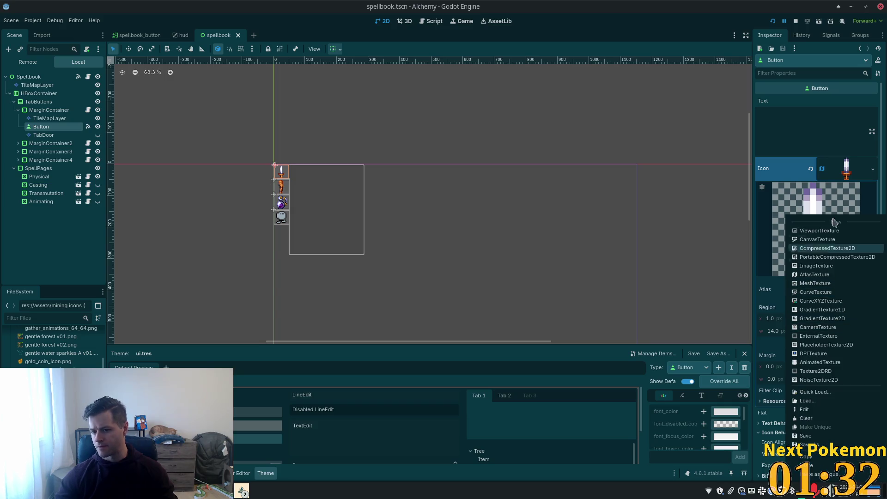
pyautogui.click(827, 459)
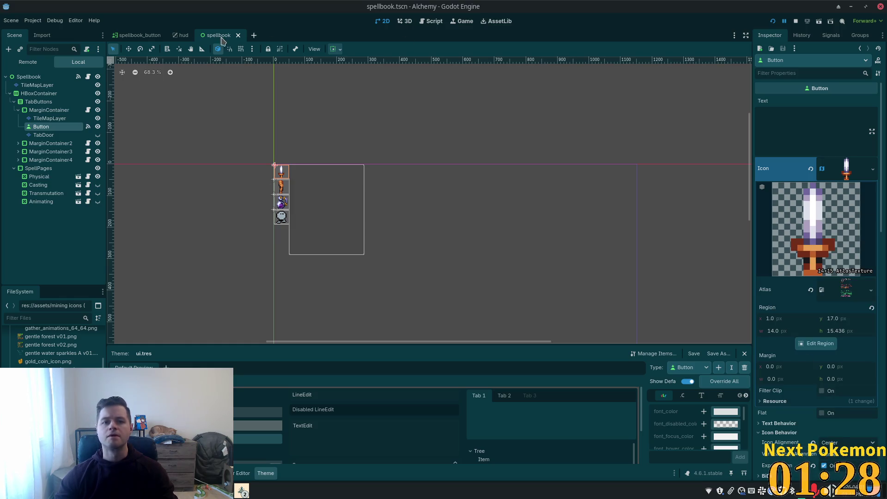
pyautogui.click(139, 35)
# Step: Try pasting the copied sword texture into Normal, then undo back to the book texture
pyautogui.rightClick(848, 155)
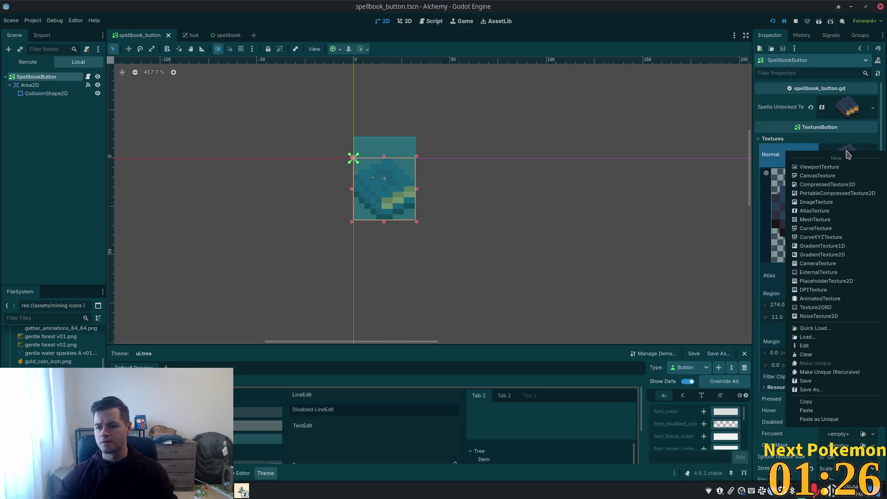
pyautogui.click(826, 410)
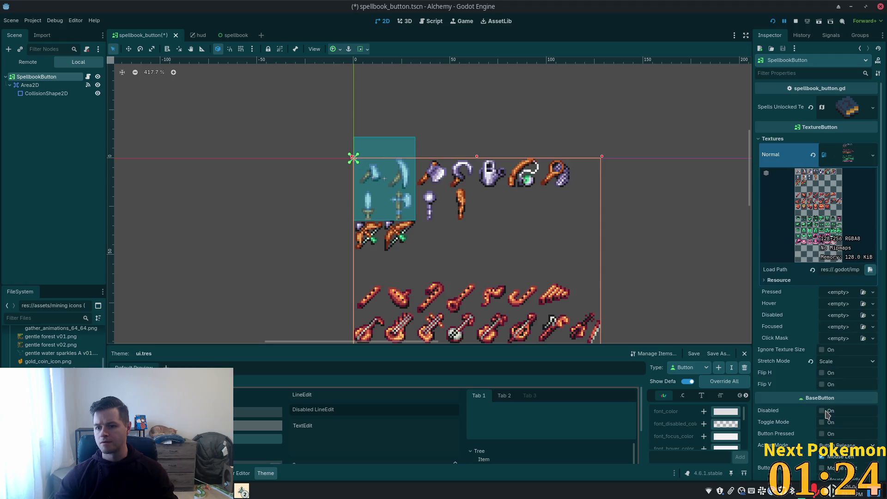
pyautogui.hotkey('ctrl', 'z')
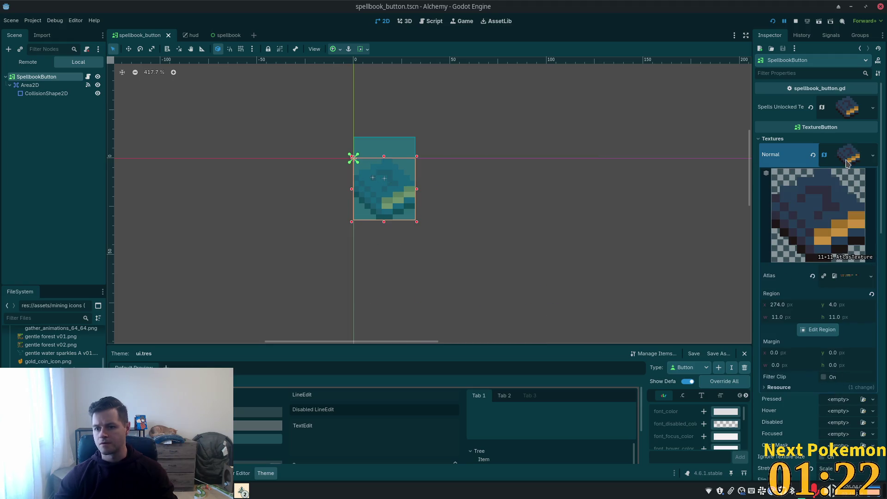
pyautogui.rightClick(848, 165)
pyautogui.click(873, 424)
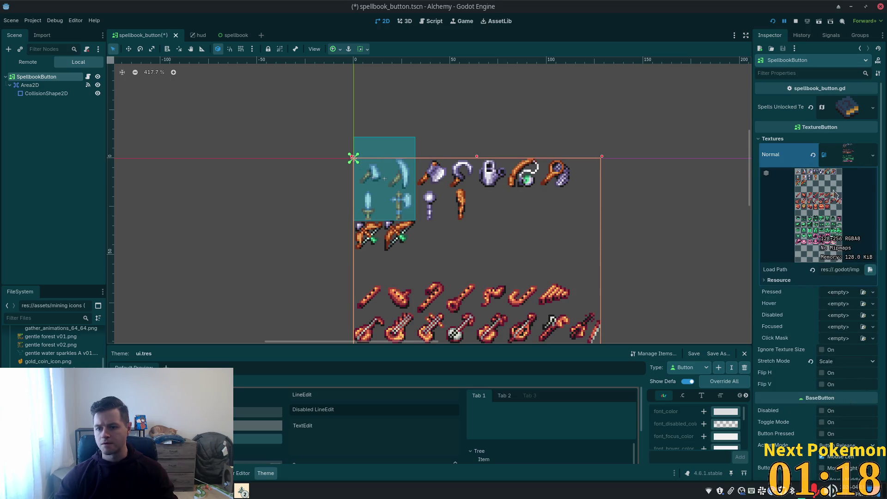
pyautogui.hotkey('ctrl', 'z')
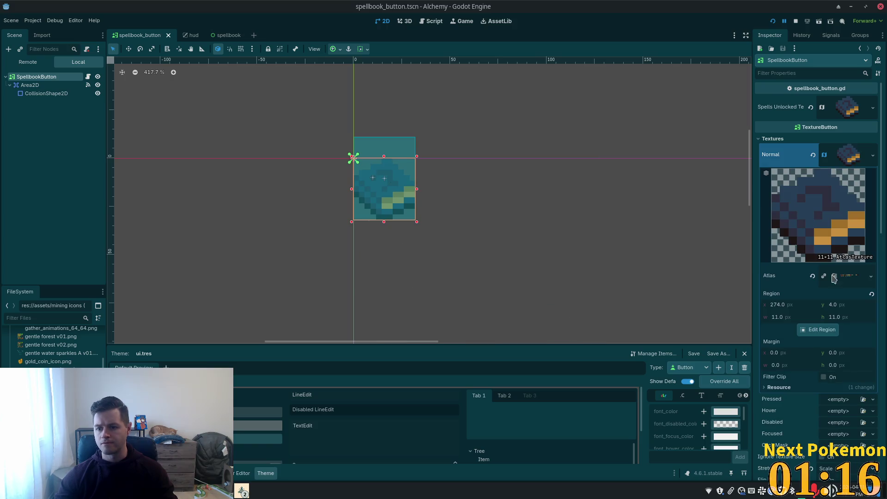
# Step: Load the other sprite sheet into Normal's atlas, grid-snap the 16×16 sword region at 0,16, and save
pyautogui.click(836, 276)
pyautogui.click(831, 335)
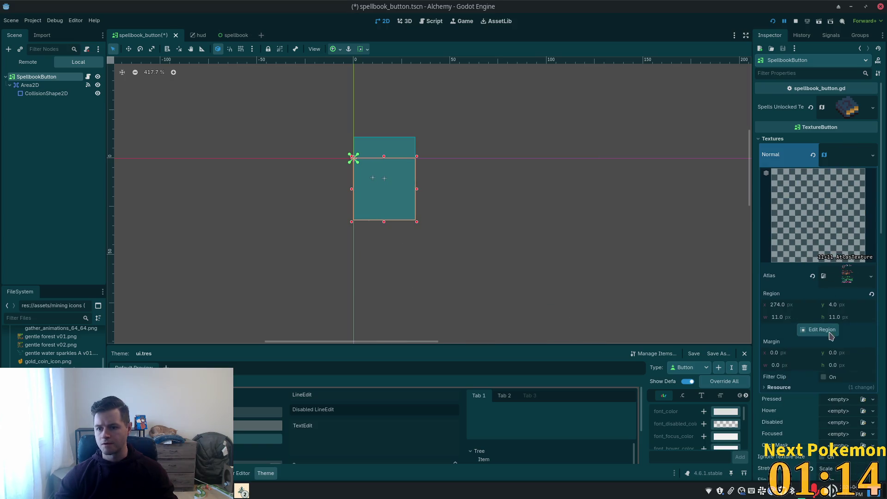
pyautogui.click(821, 331)
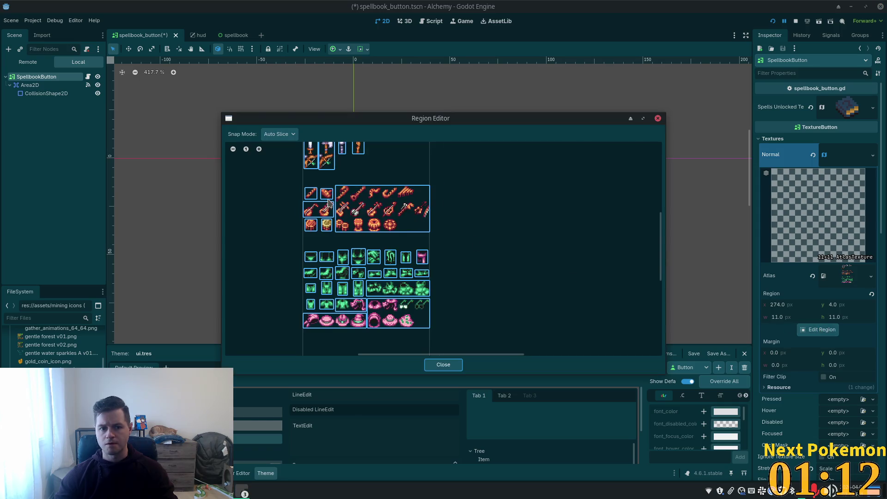
pyautogui.scroll(4, 329, 203)
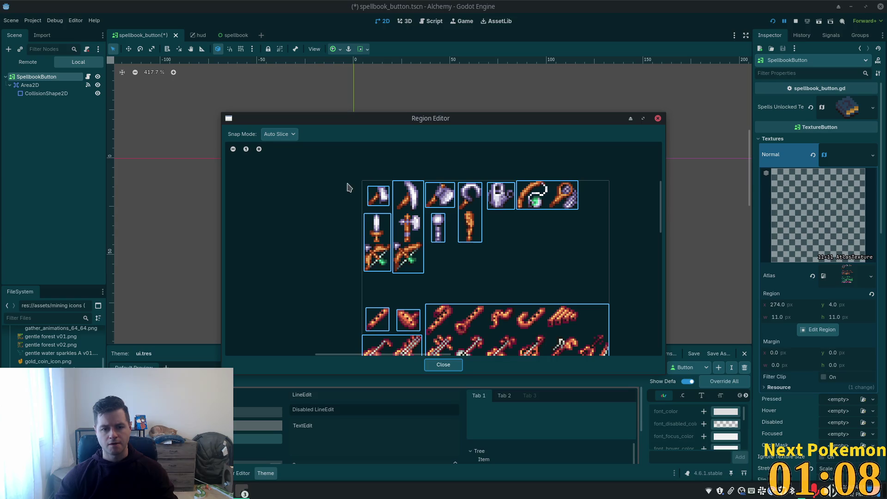
pyautogui.click(278, 134)
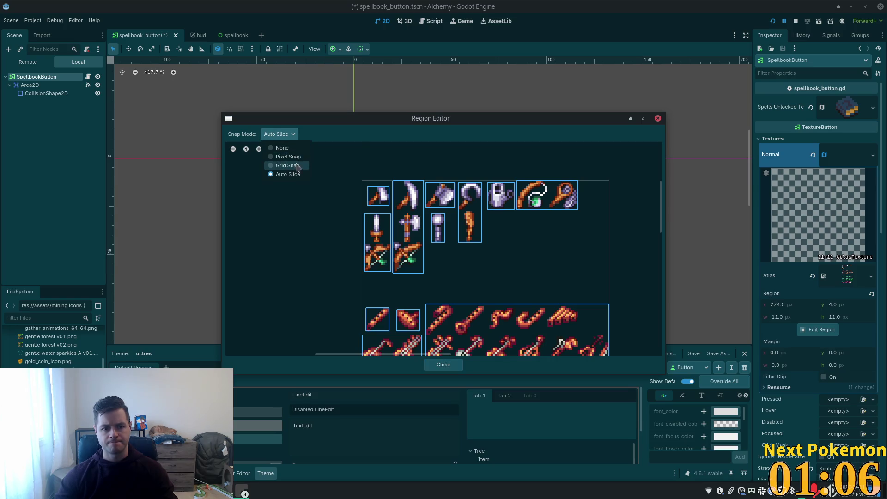
pyautogui.click(295, 166)
pyautogui.moveTo(361, 214); pyautogui.dragTo(391, 241)
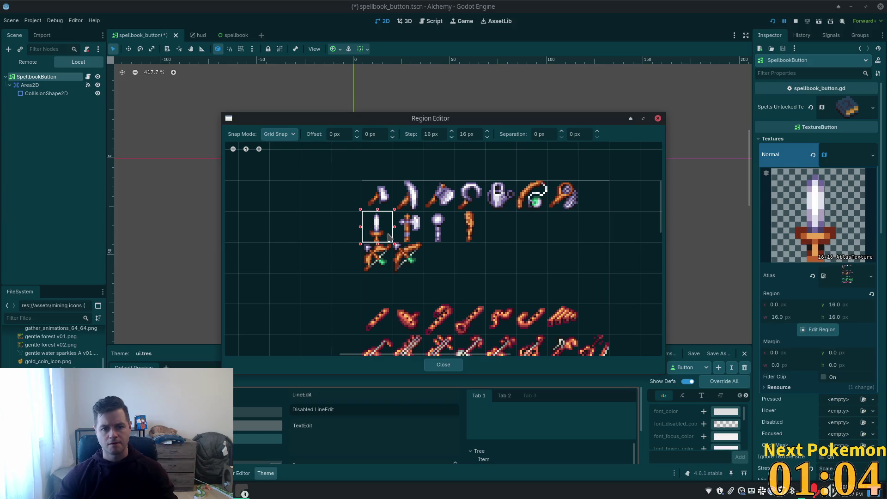
pyautogui.click(446, 368)
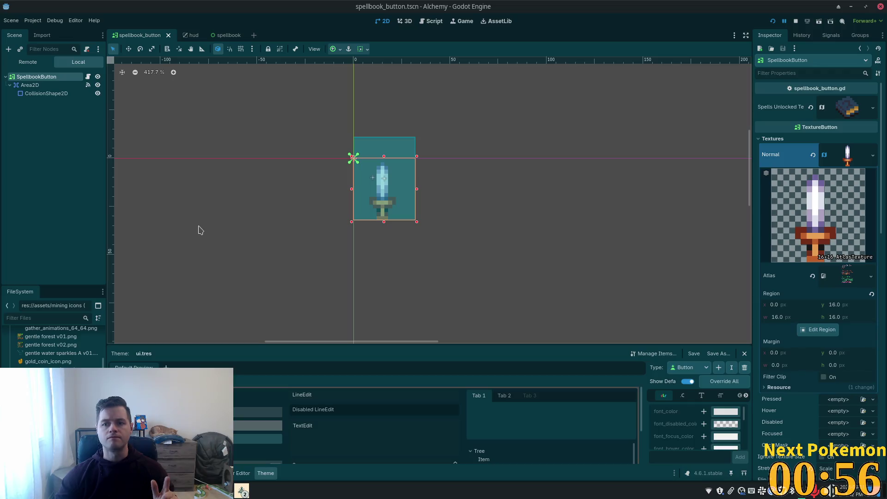
pyautogui.hotkey('ctrl', 's')
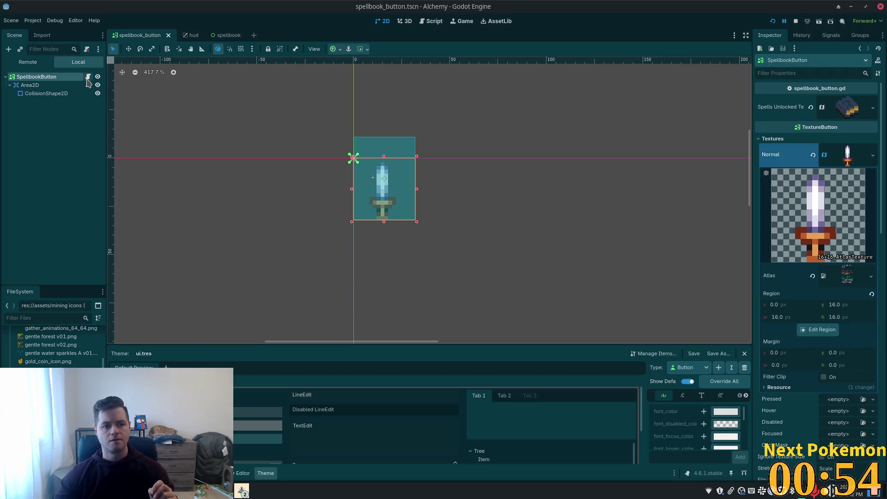
# Step: Add an empty 'func _on_ready() -> void:' at line 5 of spellbook_button.gd and save
pyautogui.click(88, 76)
pyautogui.press('Up')
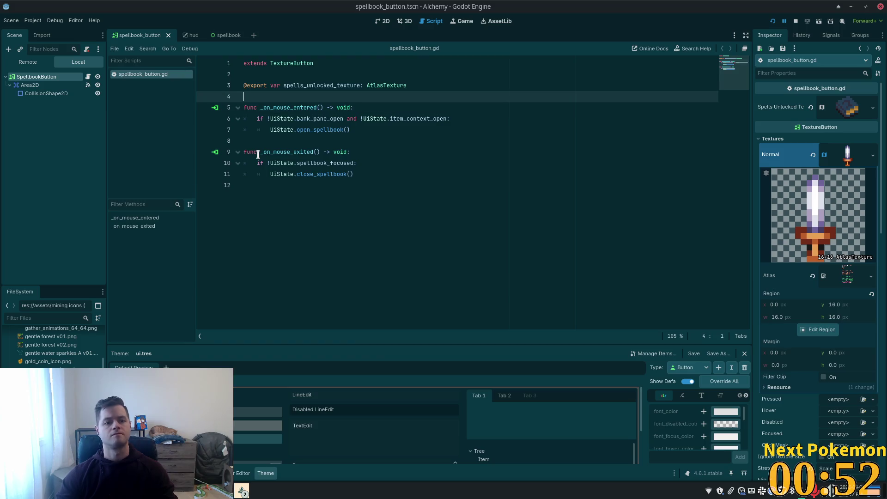
pyautogui.press('Return')
pyautogui.press('Return')
pyautogui.press('Up')
pyautogui.write('func')
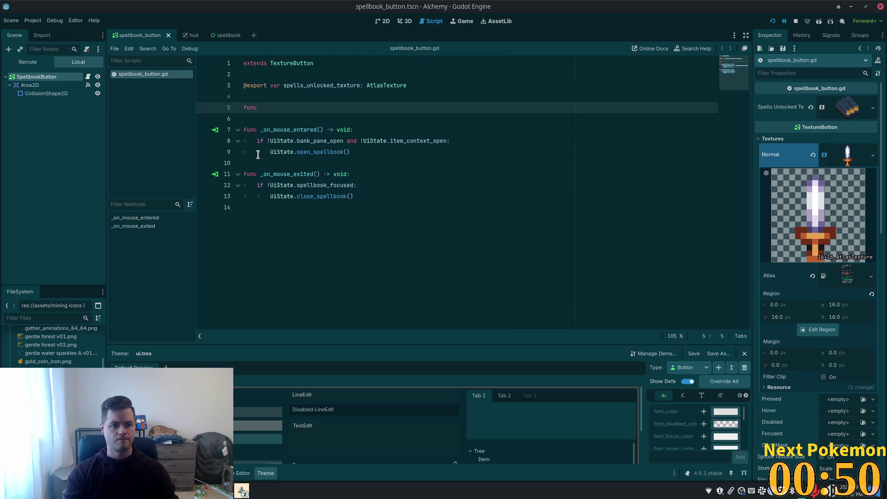
pyautogui.write(' _on')
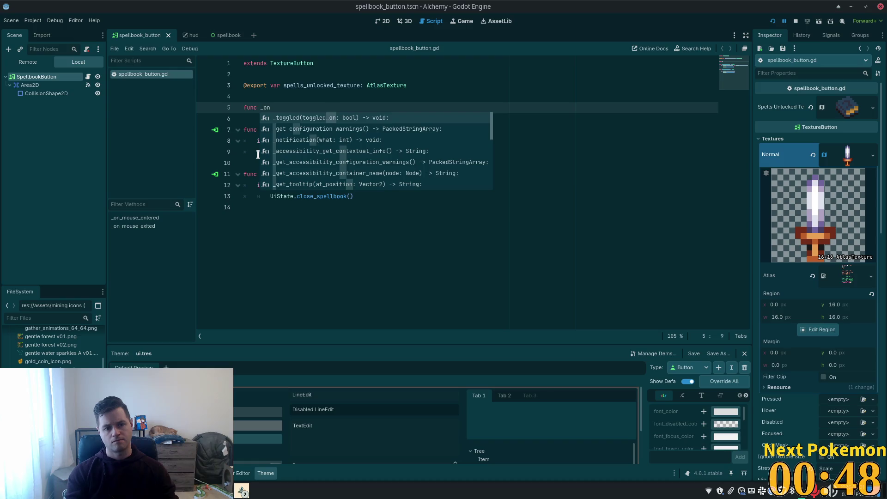
pyautogui.write('_ready')
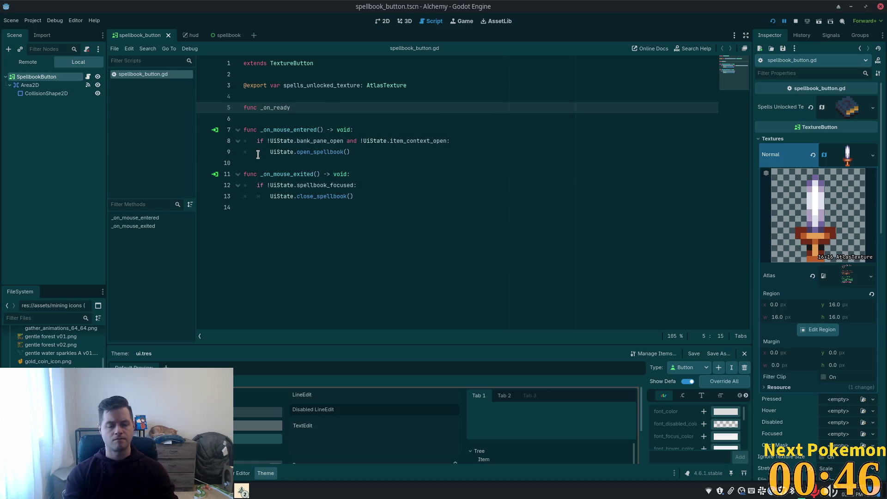
pyautogui.write('():')
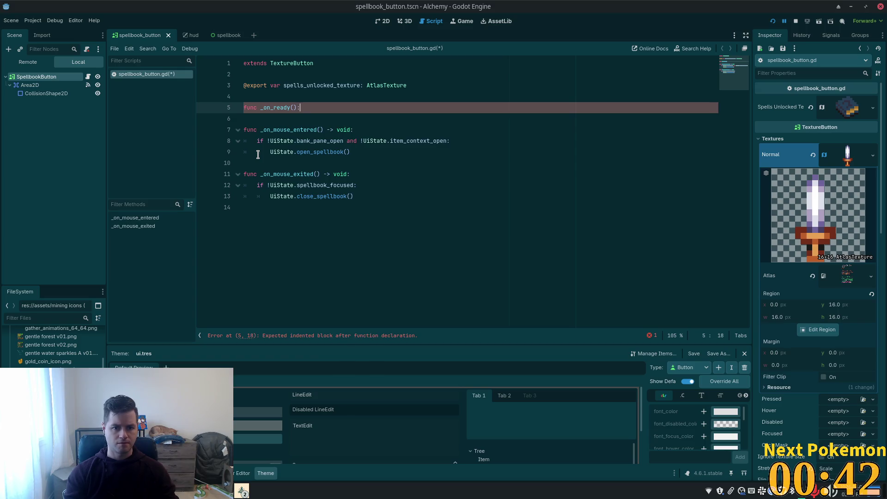
pyautogui.press('Left')
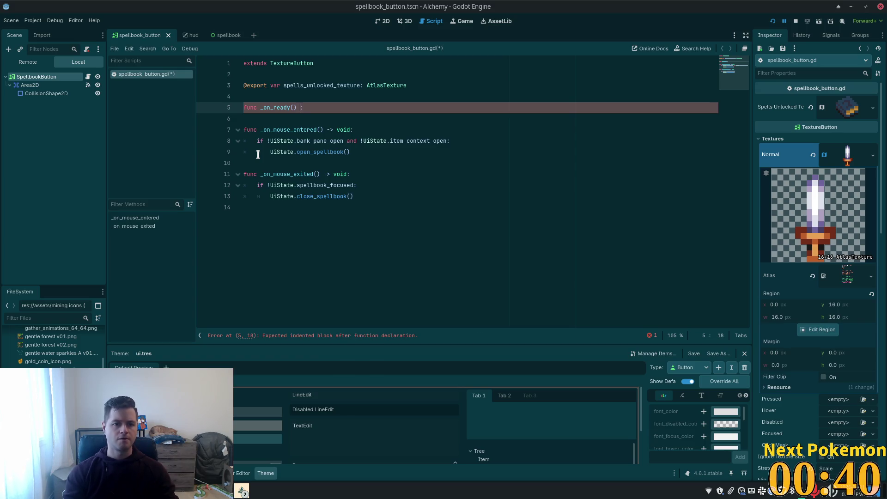
pyautogui.write('-> void')
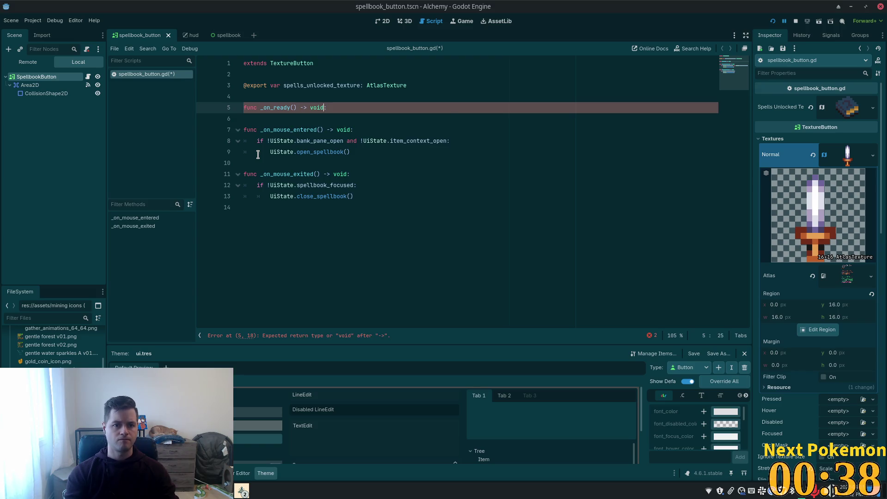
pyautogui.press('Escape')
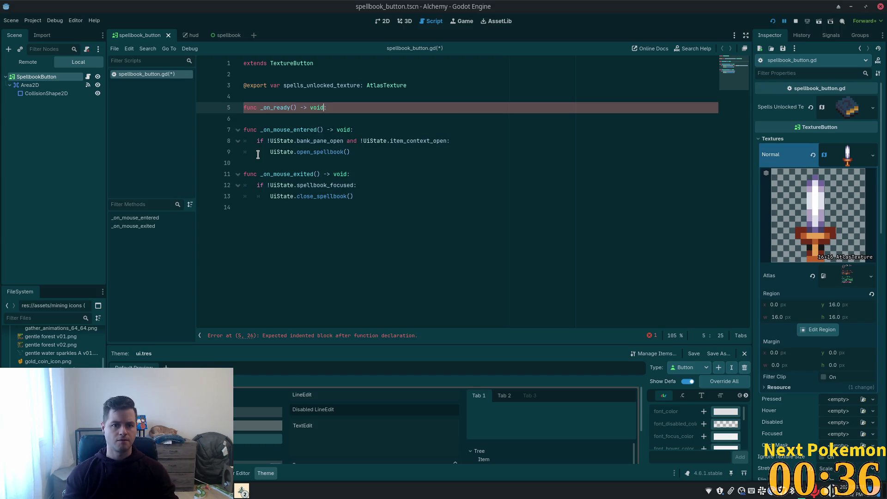
pyautogui.click(338, 109)
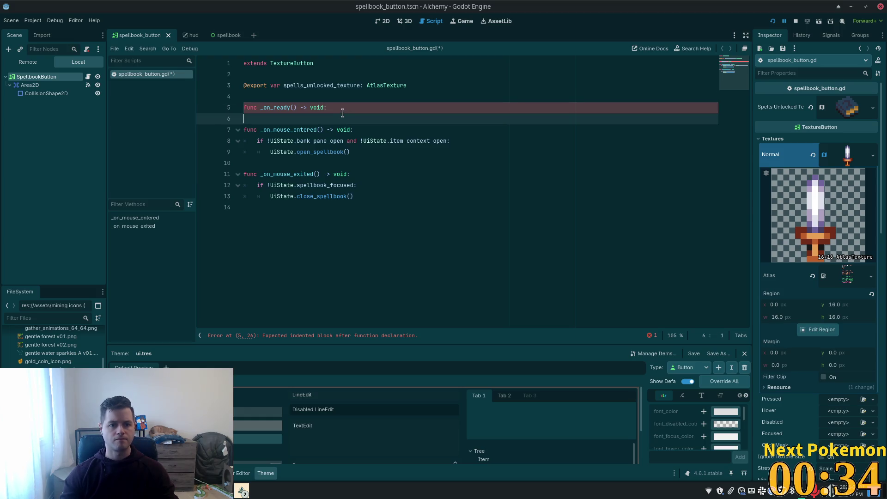
pyautogui.press('Return')
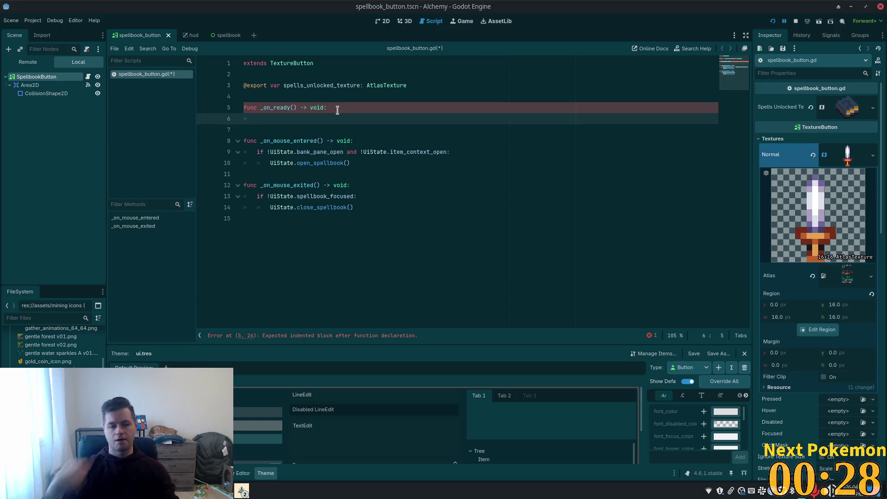
pyautogui.hotkey('ctrl', 's')
pyautogui.hotkey('alt', 'Tab')
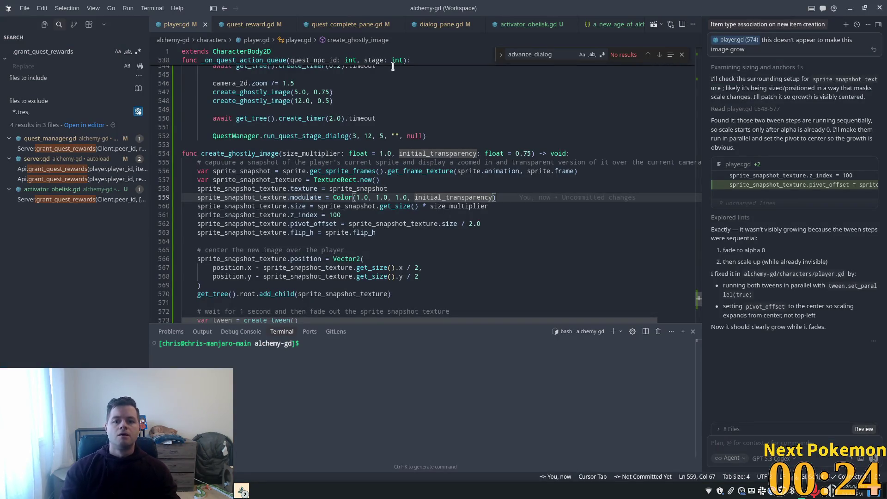
# Step: Search for 'circle' and open stone_obelisk_circle.gd in Cursor
pyautogui.hotkey('ctrl', 'p')
pyautogui.write('c')
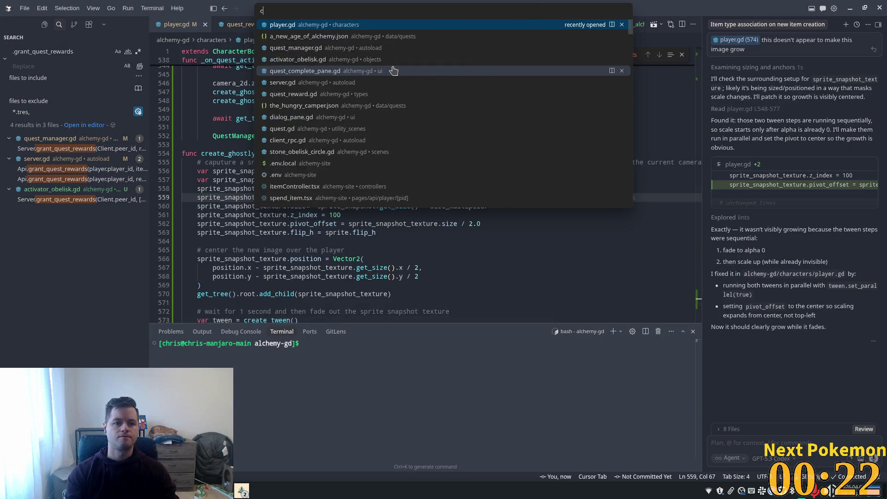
pyautogui.write('ircle')
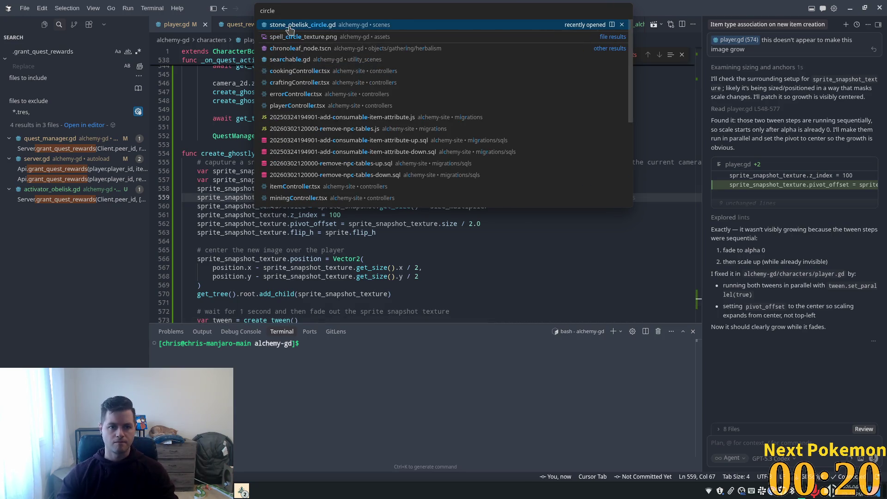
pyautogui.click(288, 28)
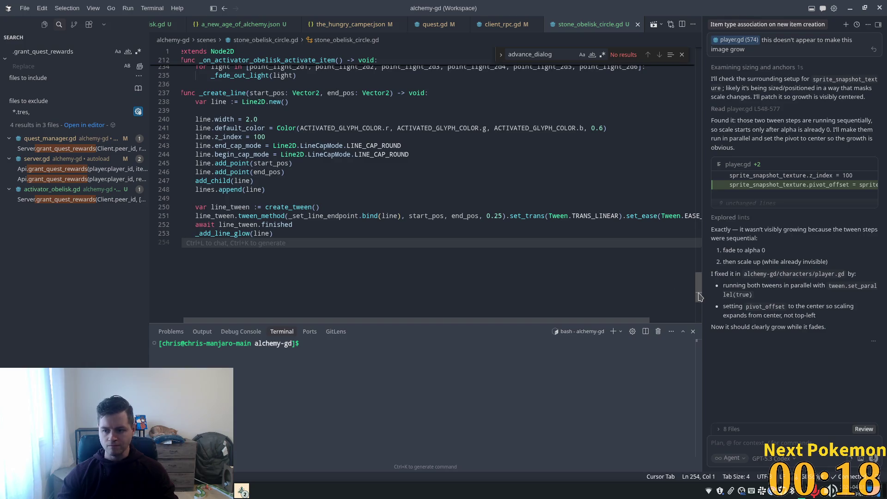
pyautogui.moveTo(699, 296); pyautogui.dragTo(700, 82)
pyautogui.scroll(-7, 332, 215)
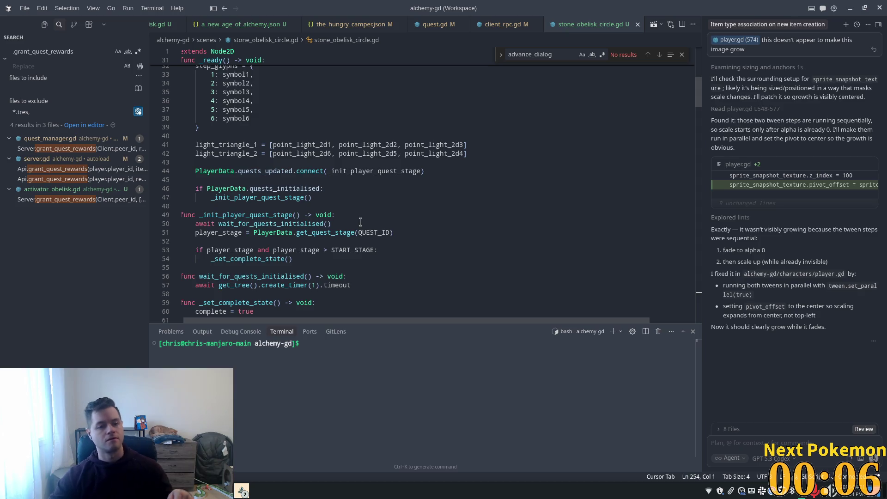
# Step: Review the quests_initialised check and select the quest stage assignment on line 51
pyautogui.click(296, 189)
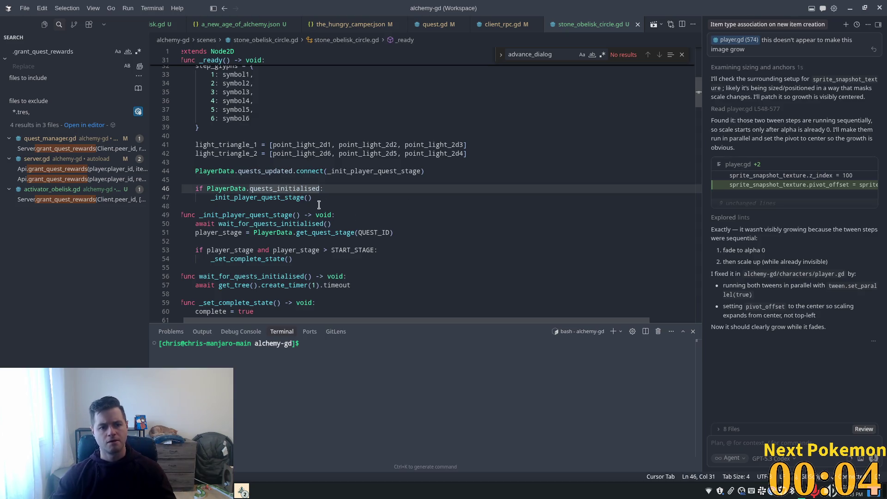
pyautogui.doubleClick(309, 234)
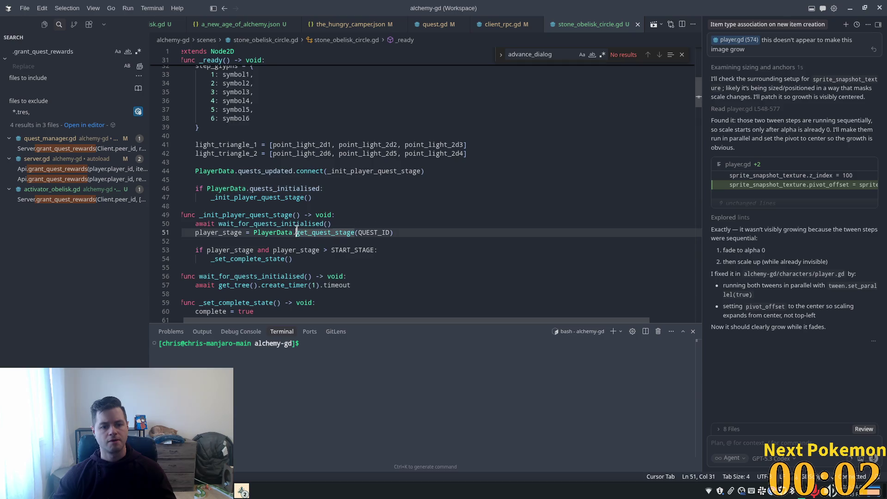
pyautogui.click(398, 233)
pyautogui.moveTo(417, 231); pyautogui.dragTo(192, 232)
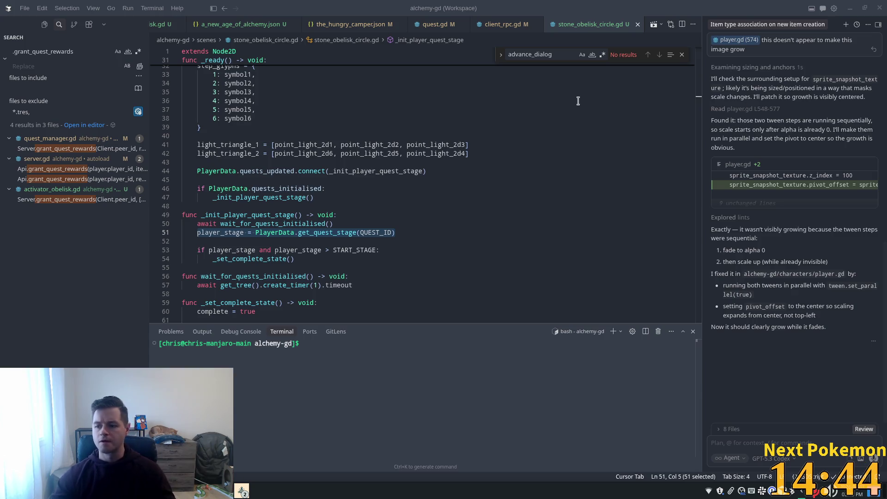
pyautogui.click(383, 209)
pyautogui.moveTo(396, 233); pyautogui.dragTo(192, 231)
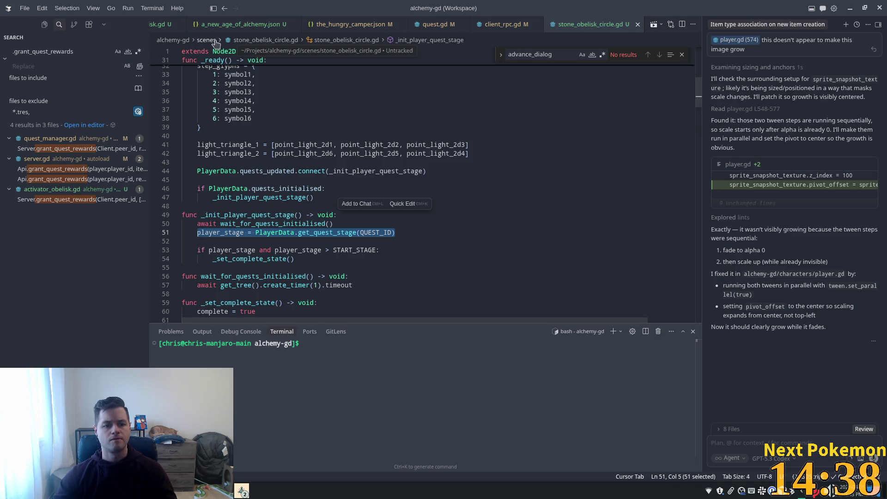
pyautogui.scroll(3, 211, 24)
pyautogui.scroll(5, 210, 25)
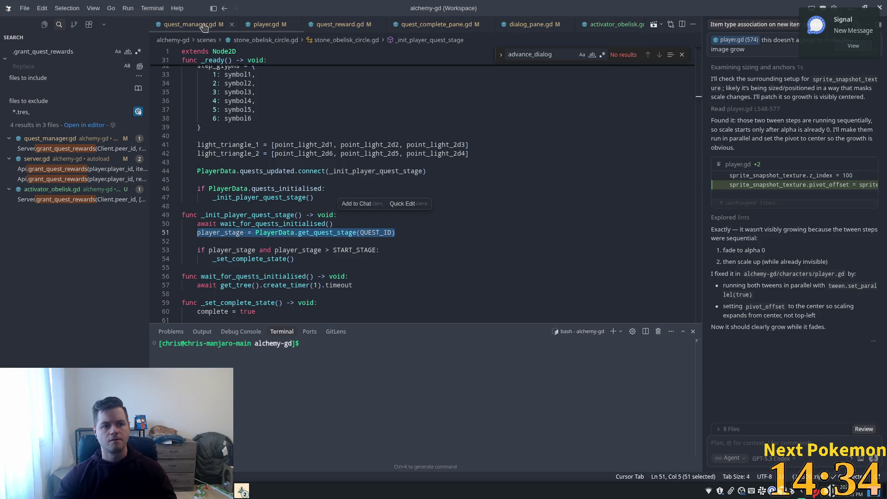
pyautogui.scroll(6, 377, 142)
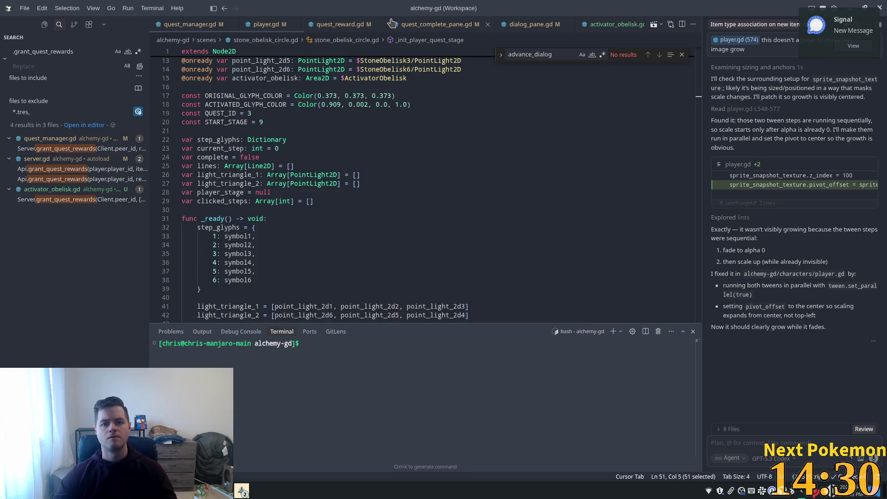
pyautogui.hotkey('ctrl', 'p')
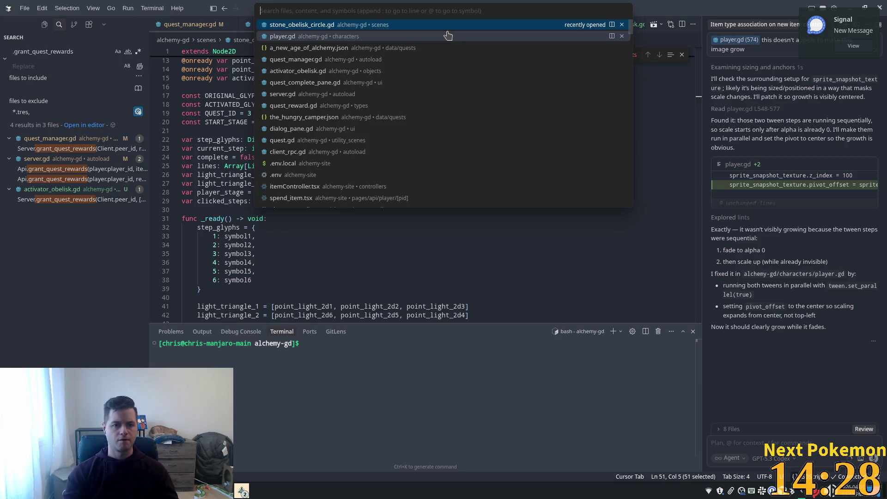
# Step: Open spellbook.gd and review its spellbook_toggled connection and visible = open handler
pyautogui.write('s')
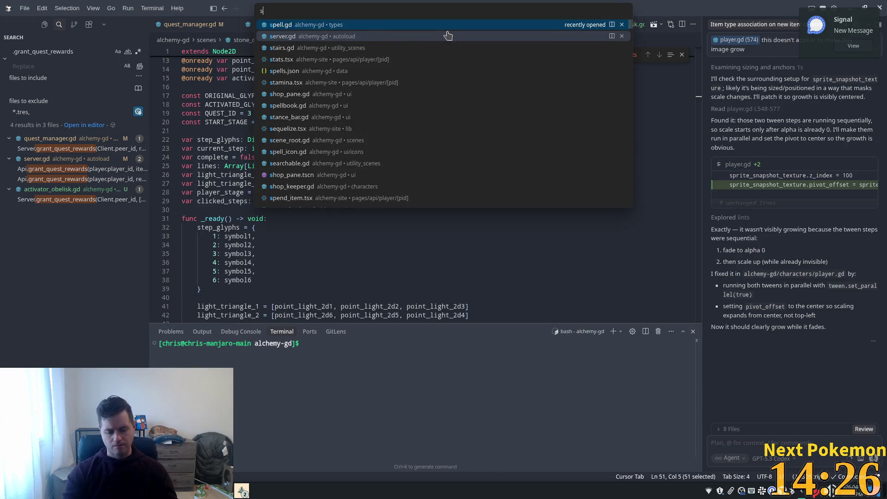
pyautogui.write('pellbook')
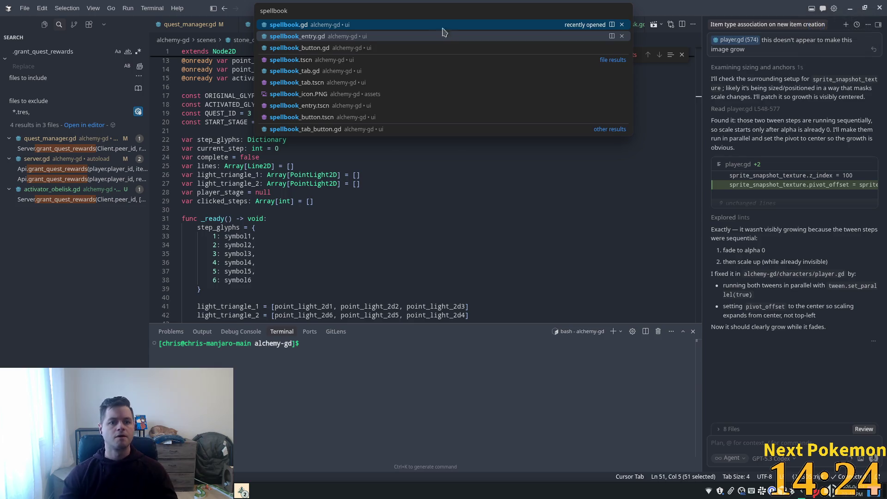
pyautogui.press('Return')
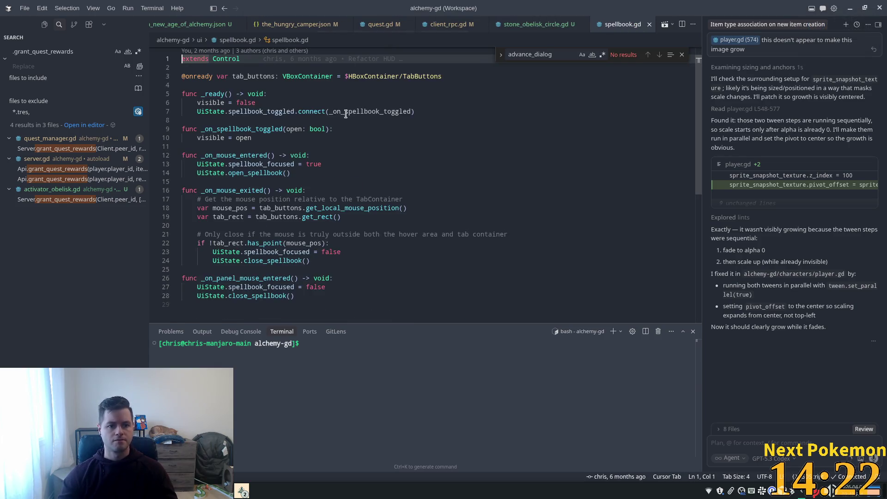
pyautogui.click(364, 111)
pyautogui.click(249, 94)
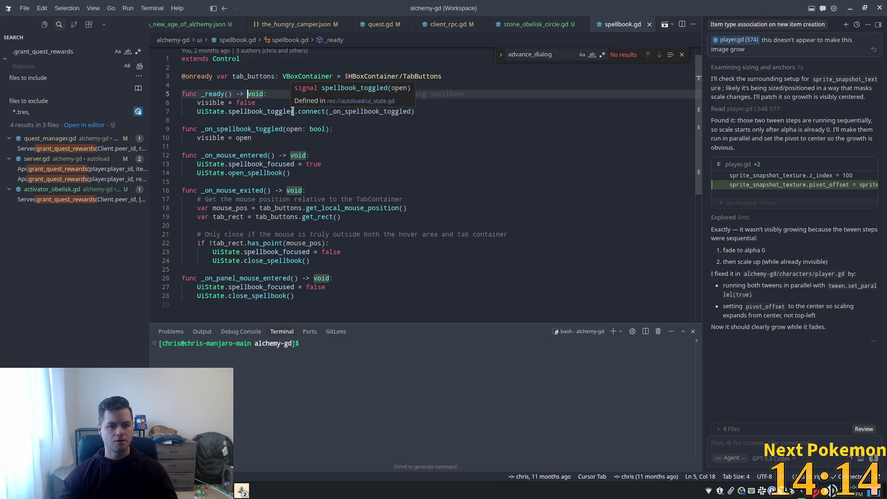
pyautogui.click(276, 137)
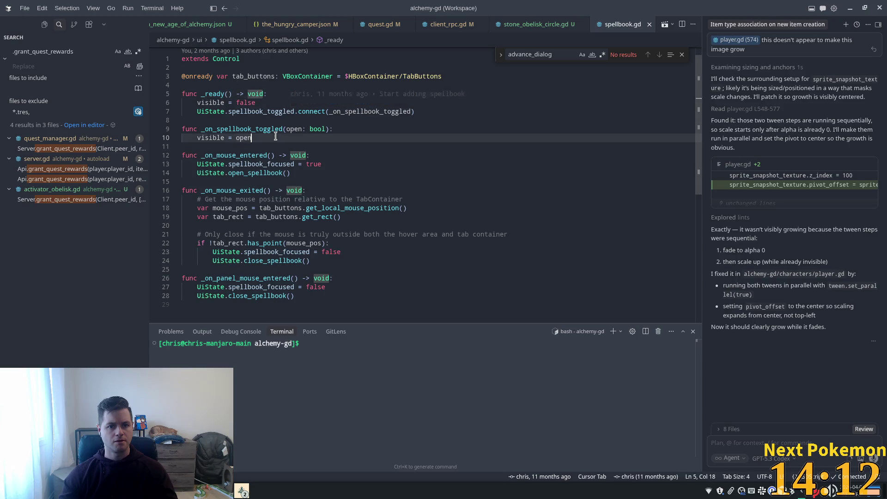
pyautogui.click(263, 111)
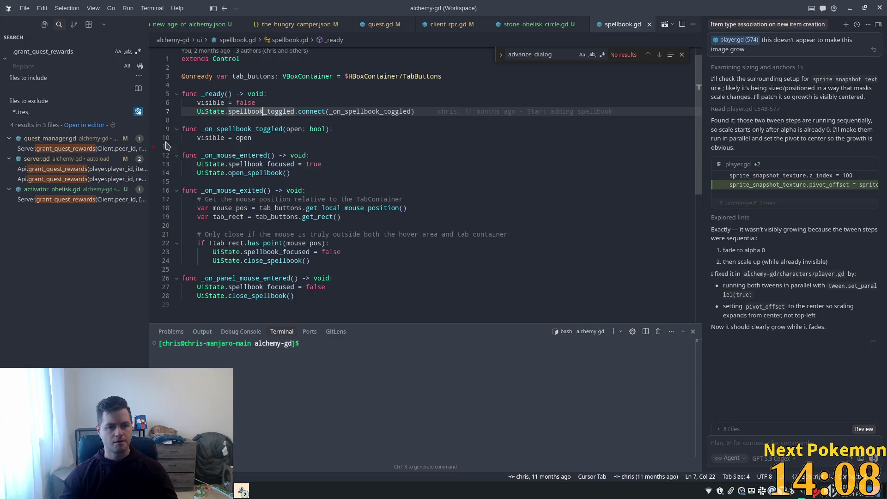
pyautogui.click(243, 138)
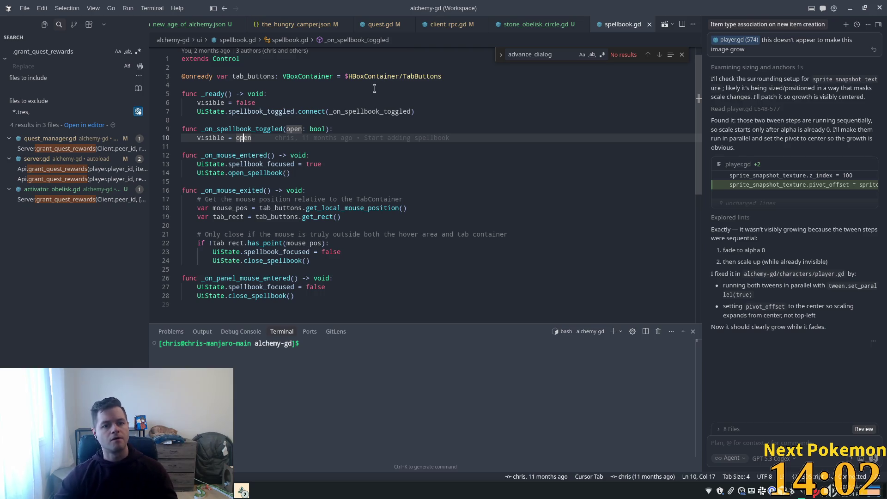
# Step: Open spellbook_button.gd through the quick file finder
pyautogui.hotkey('alt', 'Tab')
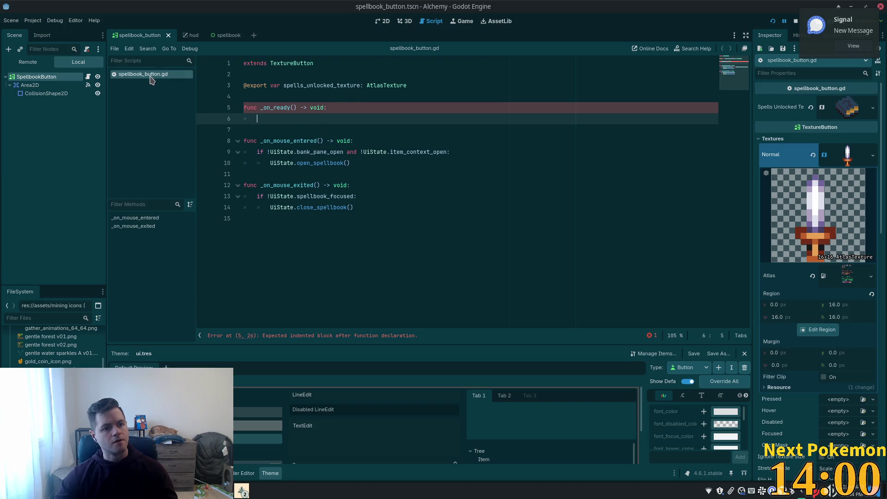
pyautogui.hotkey('alt', 'Tab')
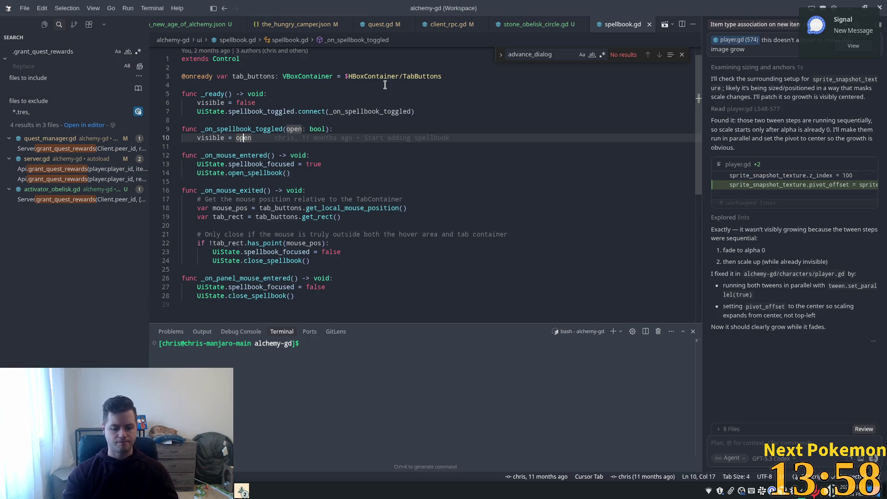
pyautogui.hotkey('ctrl', 'p')
pyautogui.write('spellbook')
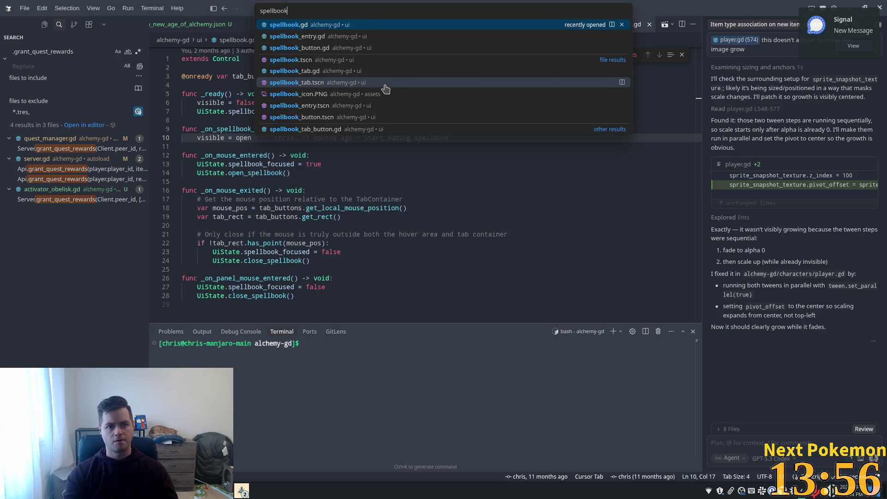
pyautogui.write('_button.gd')
pyautogui.press('Return')
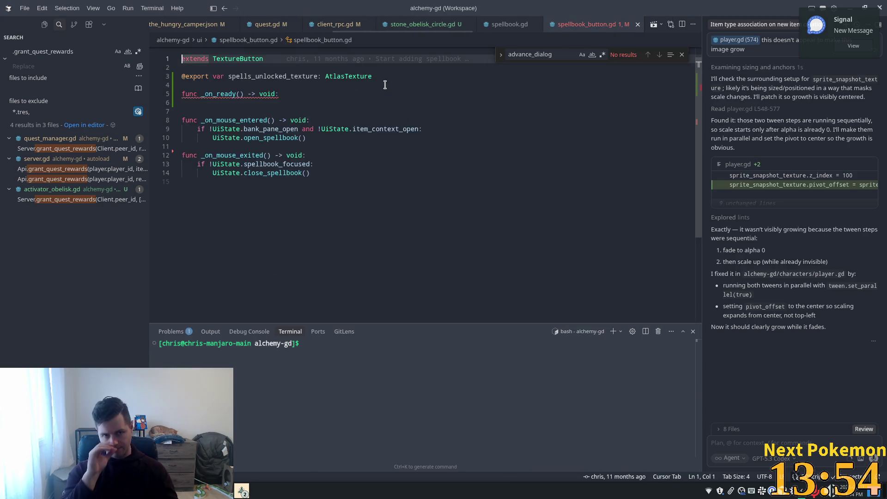
# Step: Accept the quest stage lookup line in _ready and set its QUEST_ID to 3
pyautogui.click(269, 106)
pyautogui.press('Tab')
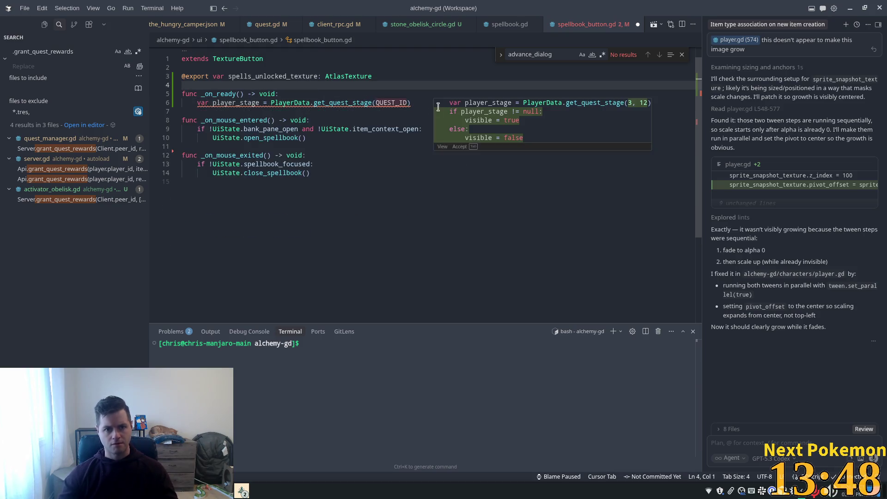
pyautogui.click(399, 103)
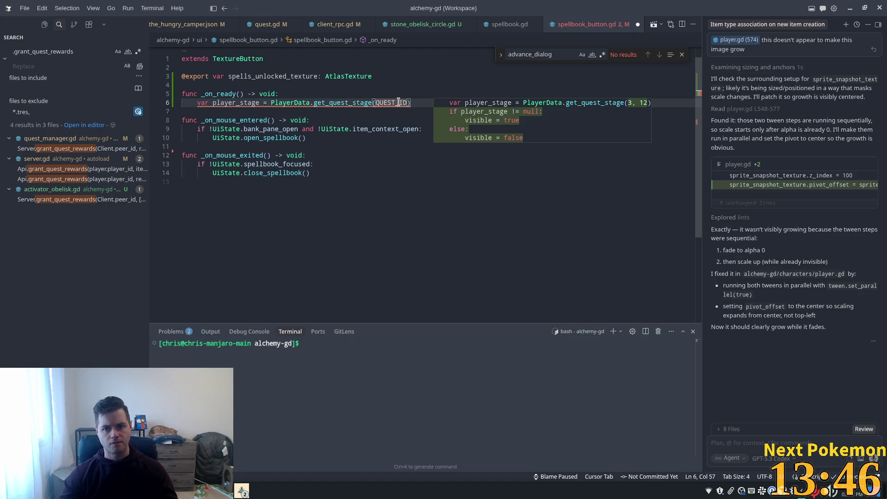
pyautogui.doubleClick(400, 102)
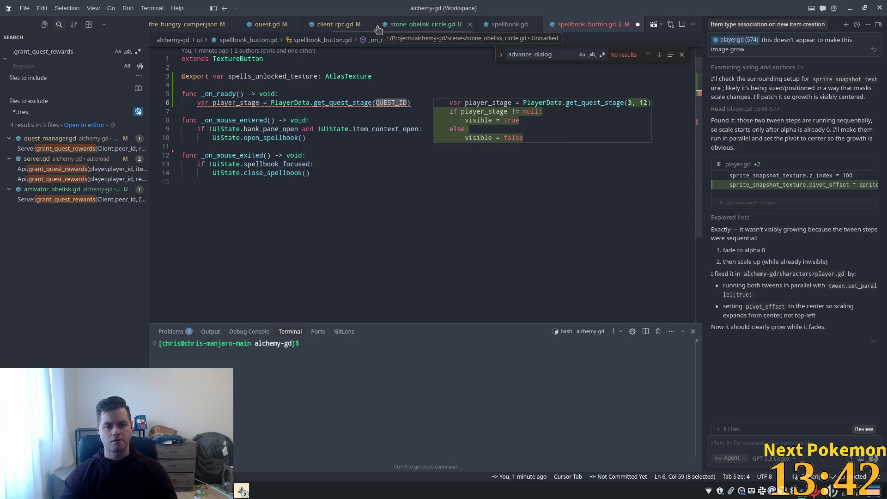
pyautogui.write('3')
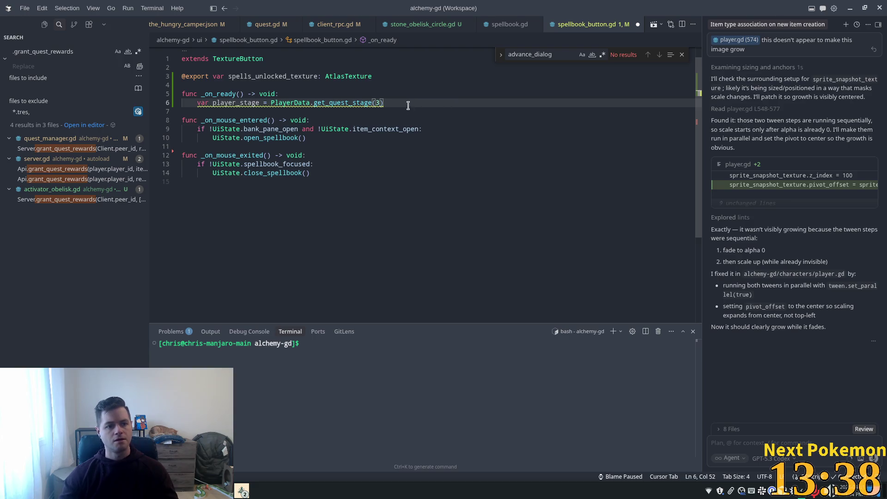
# Step: Add an 'if player_stage >= 12' check that sets texture_normal to the unlocked texture, and save
pyautogui.moveTo(373, 105)
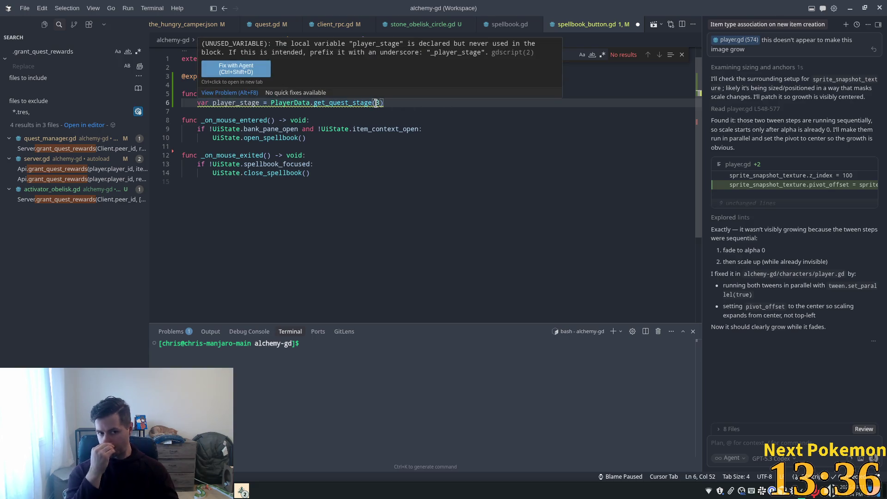
pyautogui.hotkey('ctrl', 'shift', 'e')
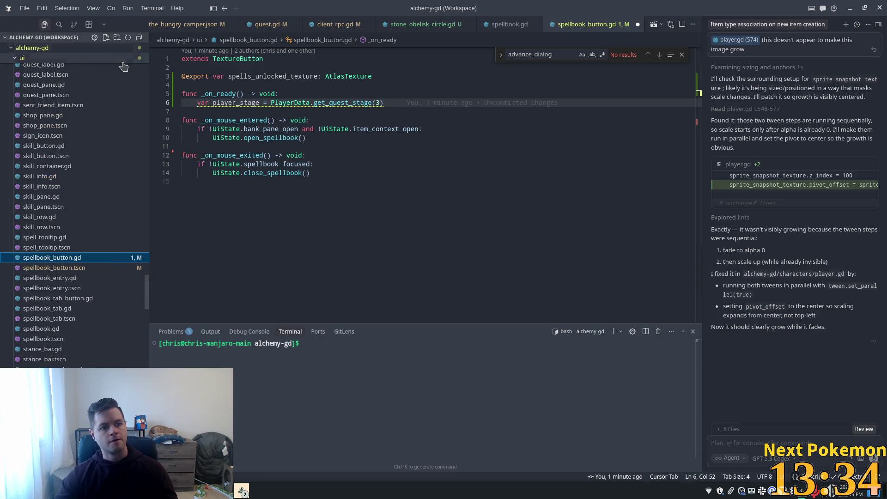
pyautogui.click(392, 103)
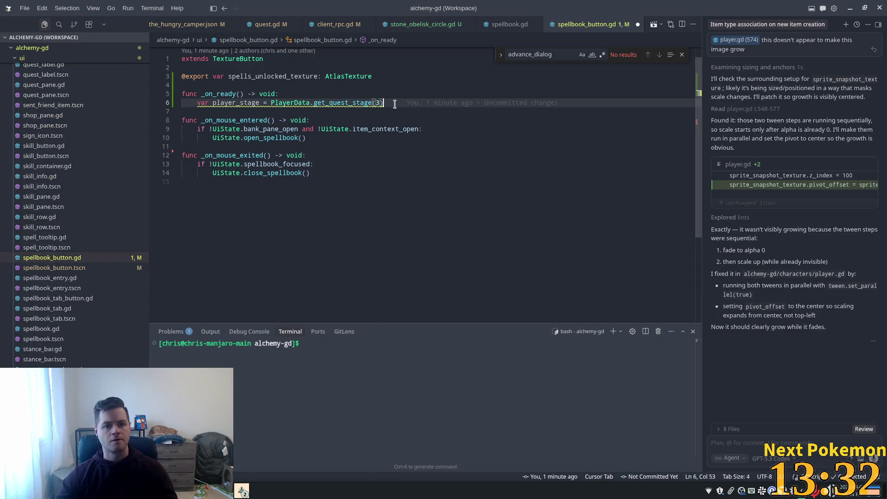
pyautogui.press('Return')
pyautogui.press('Return')
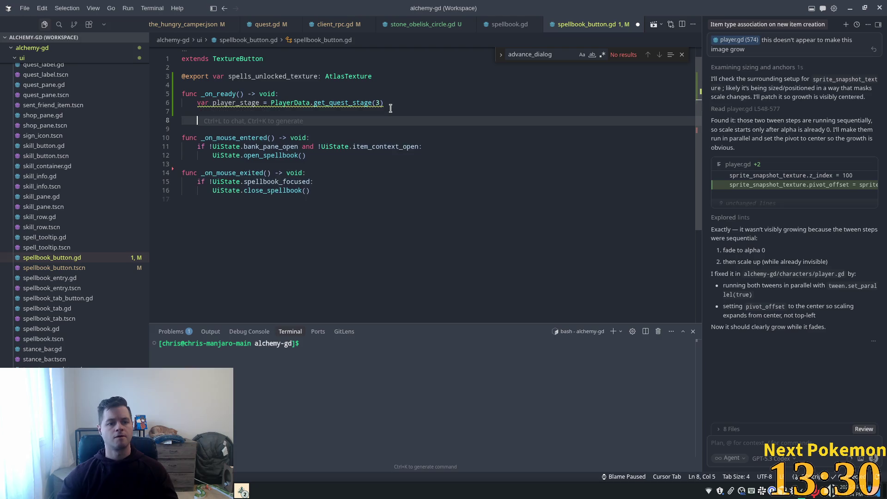
pyautogui.write('if')
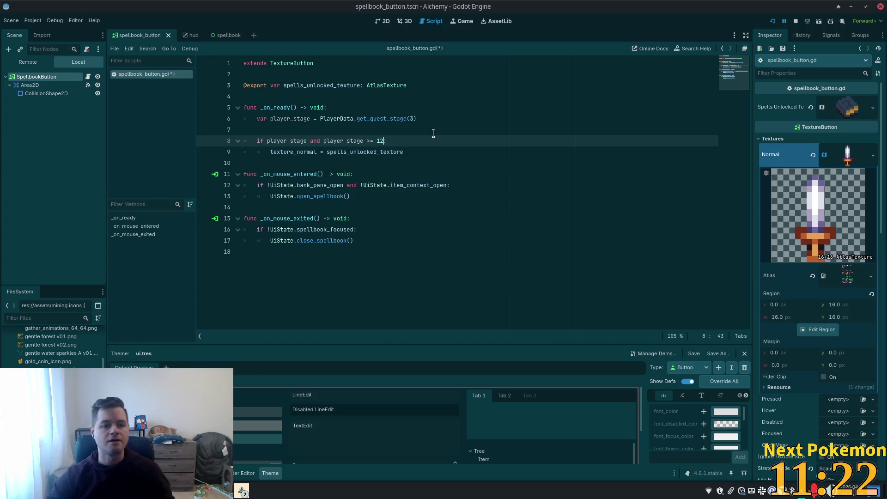
pyautogui.hotkey('ctrl', 's')
pyautogui.click(366, 141)
pyautogui.click(463, 149)
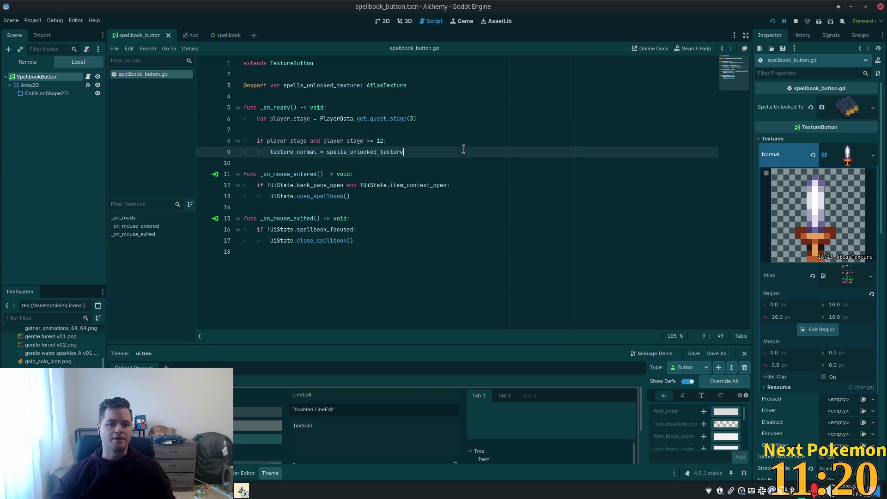
pyautogui.hotkey('alt', 'Tab')
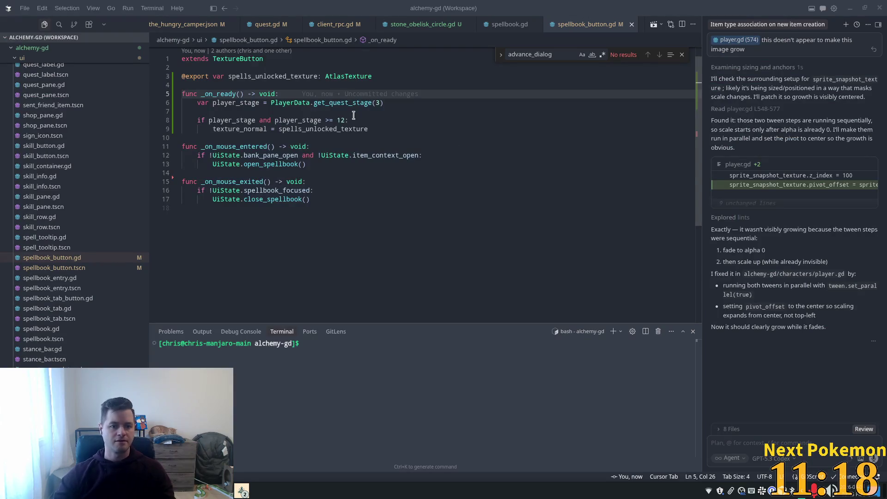
# Step: Connect QuestManager.quest_action_queue to a new _on_quest_action_queue handler below the texture assignment
pyautogui.click(384, 121)
pyautogui.click(386, 130)
pyautogui.press('Return')
pyautogui.press('Return')
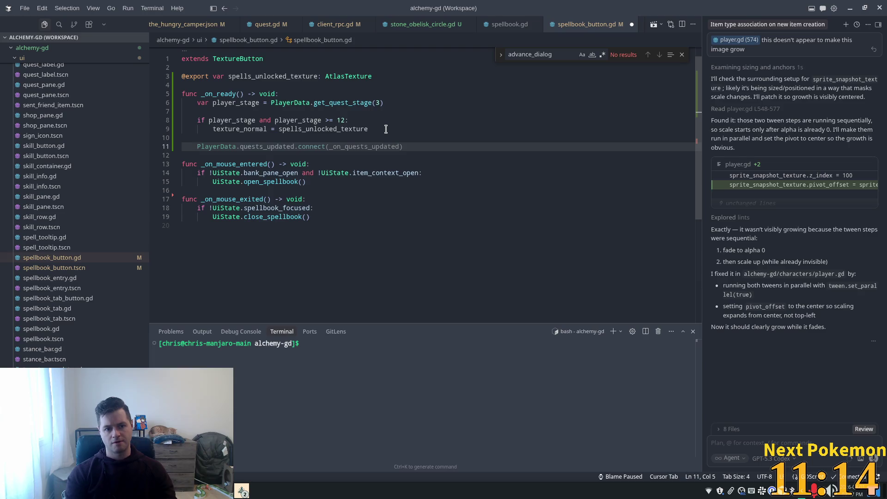
pyautogui.write('Que')
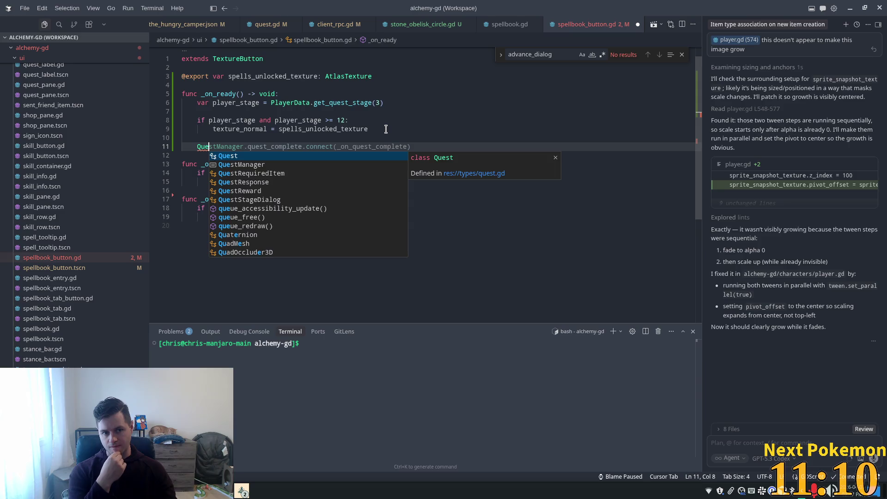
pyautogui.write('stManager.qu')
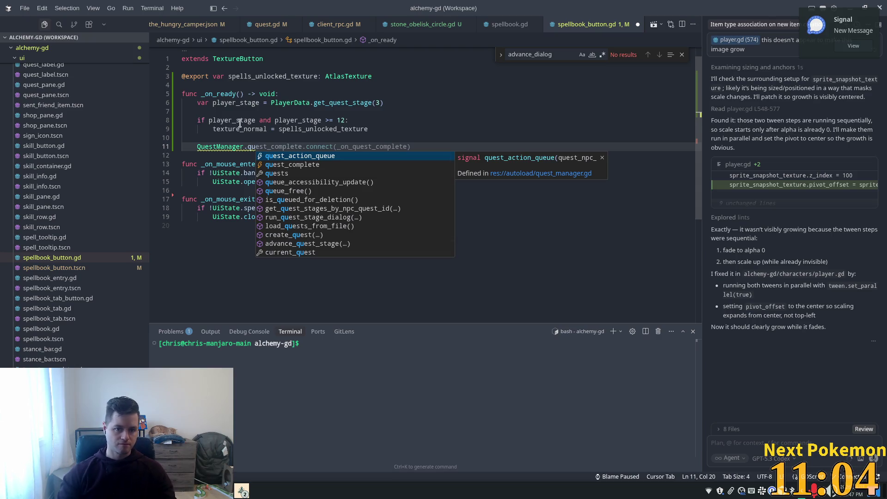
pyautogui.press('Tab')
pyautogui.press('Tab')
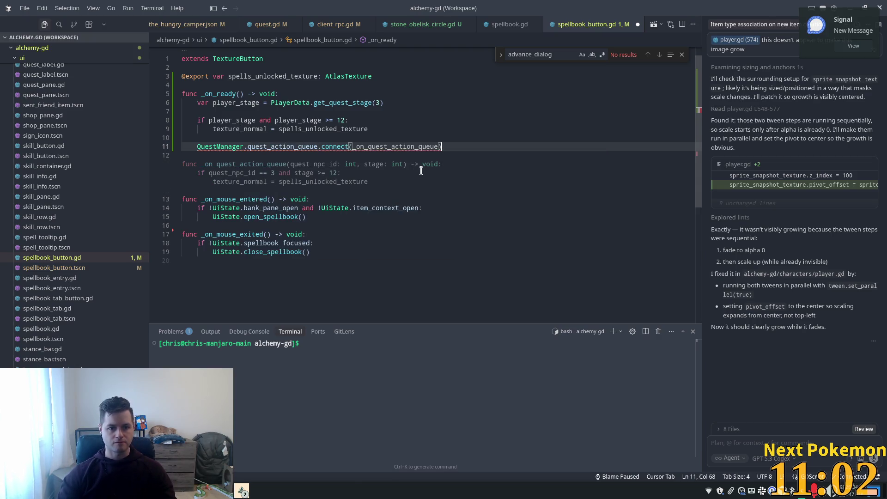
pyautogui.press('Tab')
# Step: Make the handler check quest_npc_id == 3 and stage >= 12, then save spellbook_button.gd
pyautogui.click(273, 172)
pyautogui.press('BackSpace')
pyautogui.write('3')
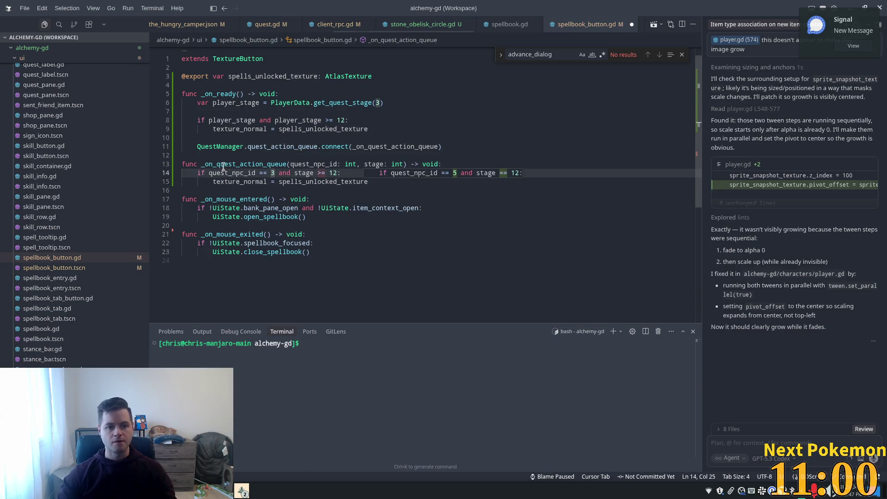
pyautogui.click(325, 173)
pyautogui.press('End')
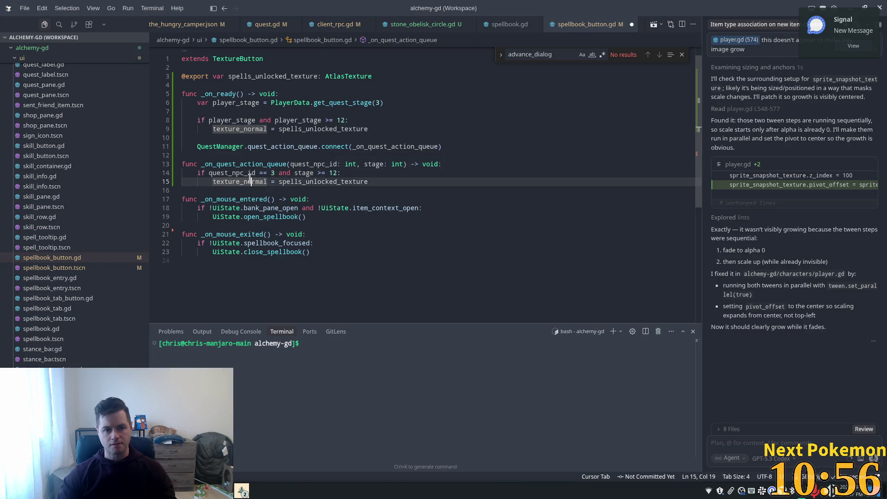
pyautogui.click(395, 184)
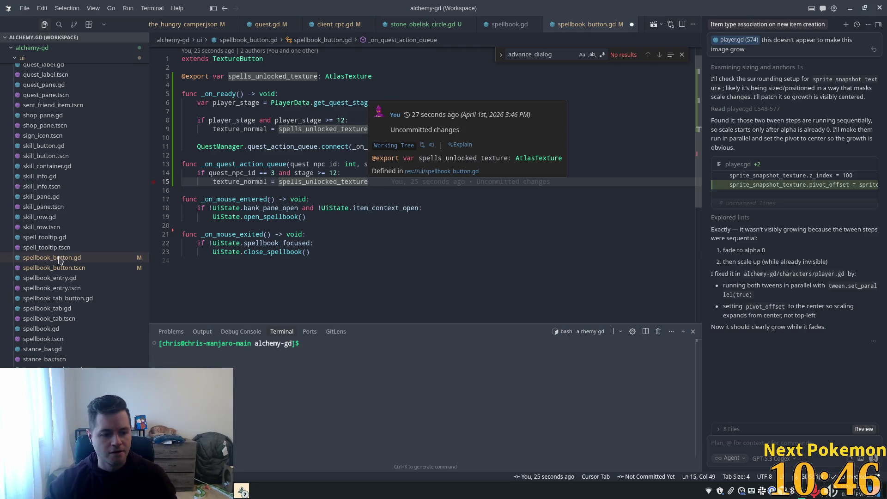
pyautogui.hotkey('ctrl', 's')
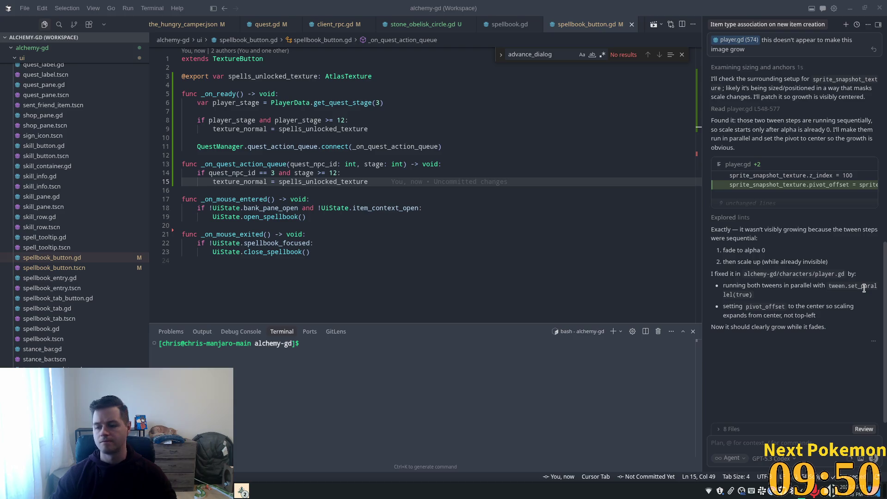
pyautogui.click(333, 235)
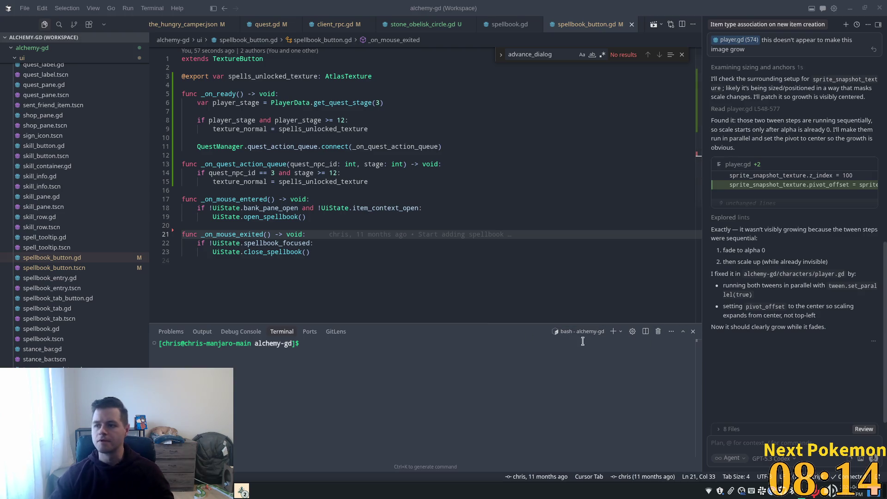
pyautogui.click(289, 225)
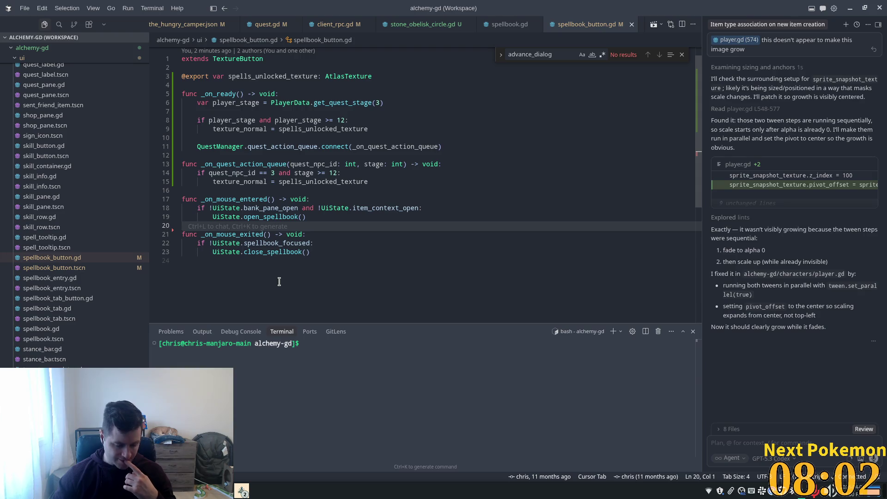
# Step: Toggle the skill and spellbook panels in the running Alchemy game, then return to the Godot editor
pyautogui.click(242, 491)
pyautogui.click(277, 432)
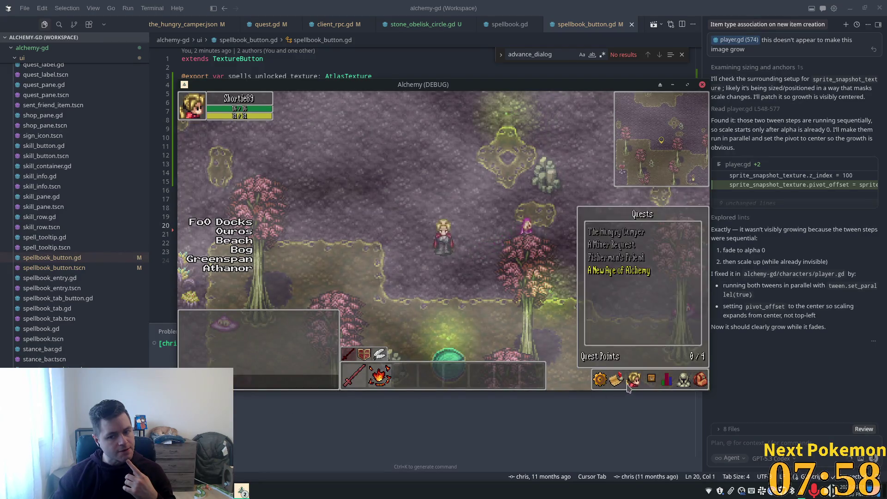
pyautogui.click(652, 382)
pyautogui.click(652, 382)
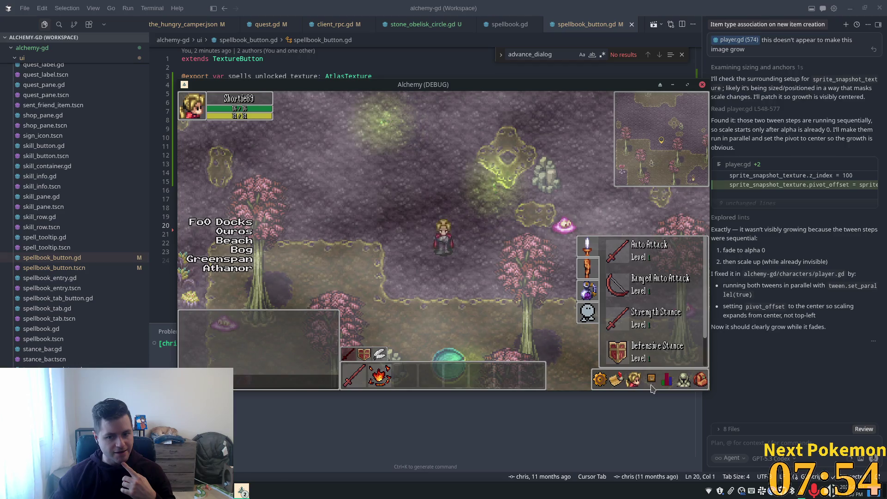
pyautogui.click(653, 382)
pyautogui.click(651, 379)
pyautogui.click(651, 380)
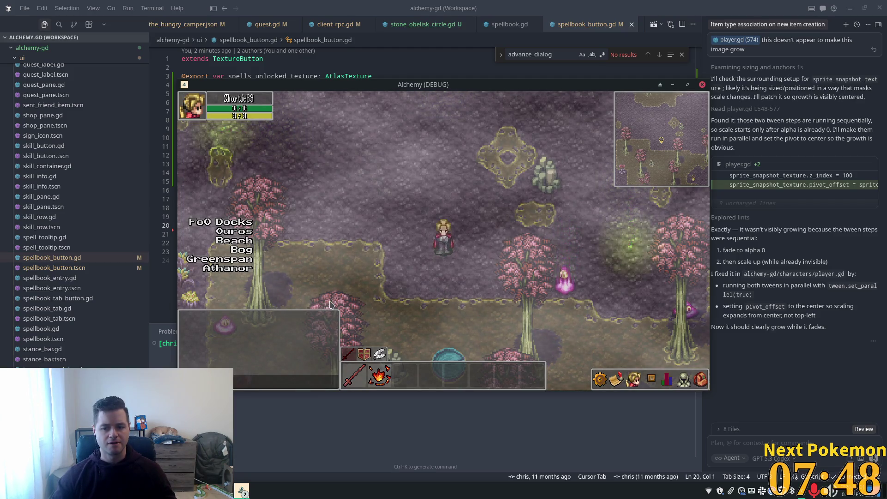
pyautogui.hotkey('alt', 'Tab')
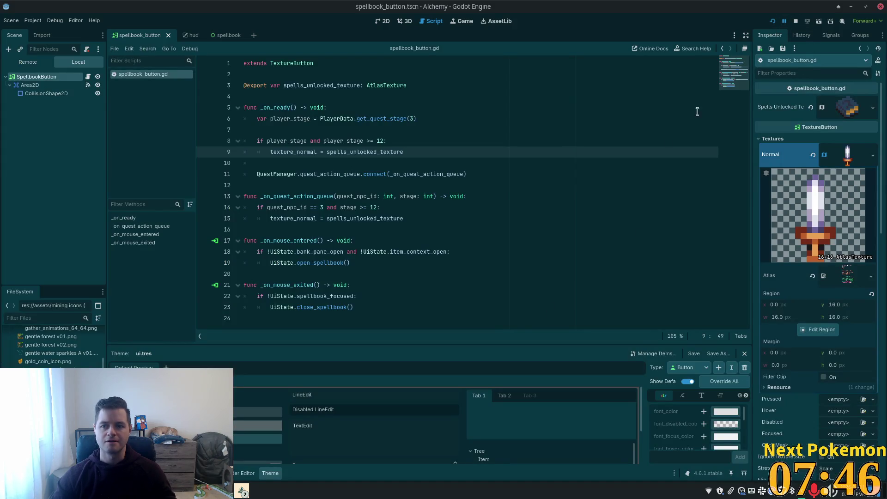
# Step: Run the project and browse the spellbook's physical skills list in the game
pyautogui.click(828, 157)
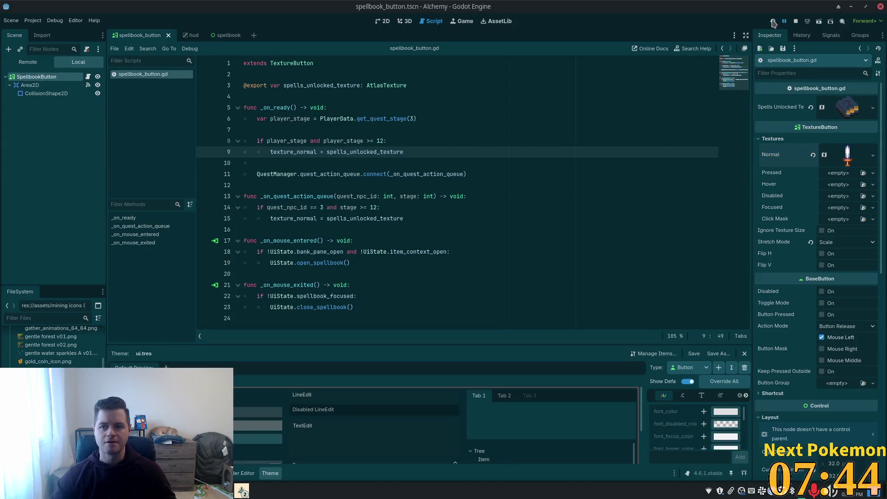
pyautogui.hotkey('alt', 'Tab')
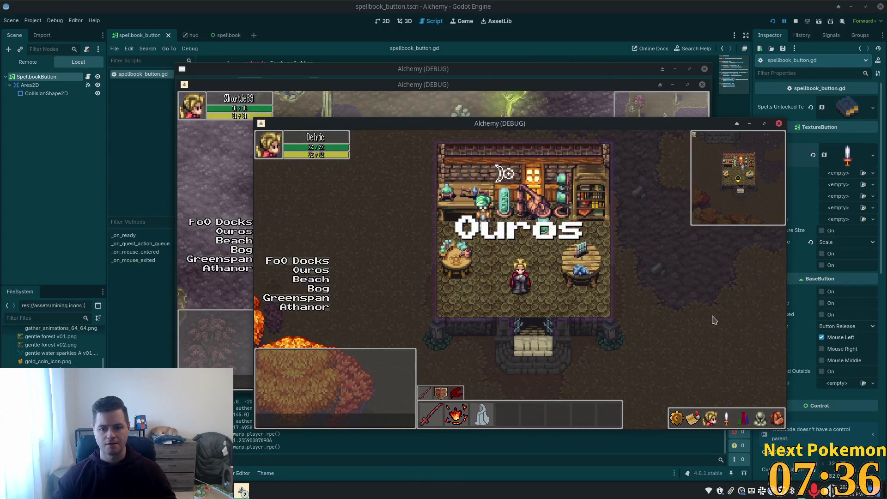
pyautogui.click(726, 420)
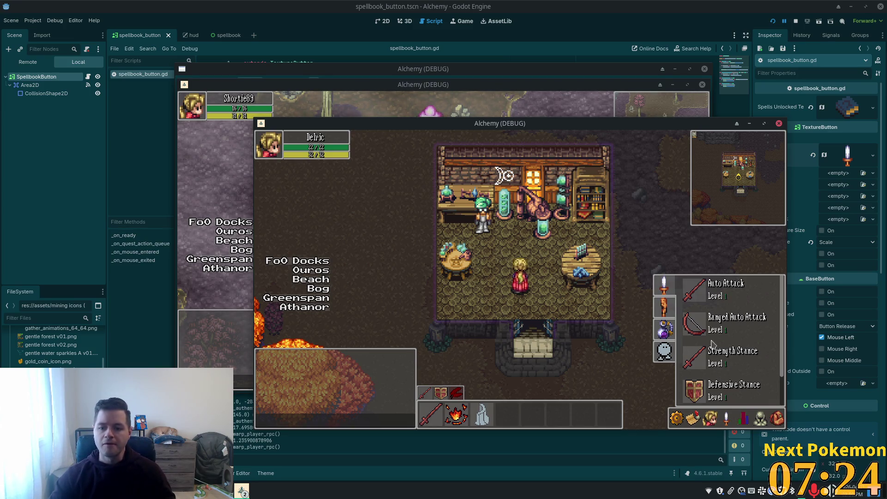
pyautogui.scroll(-1, 706, 340)
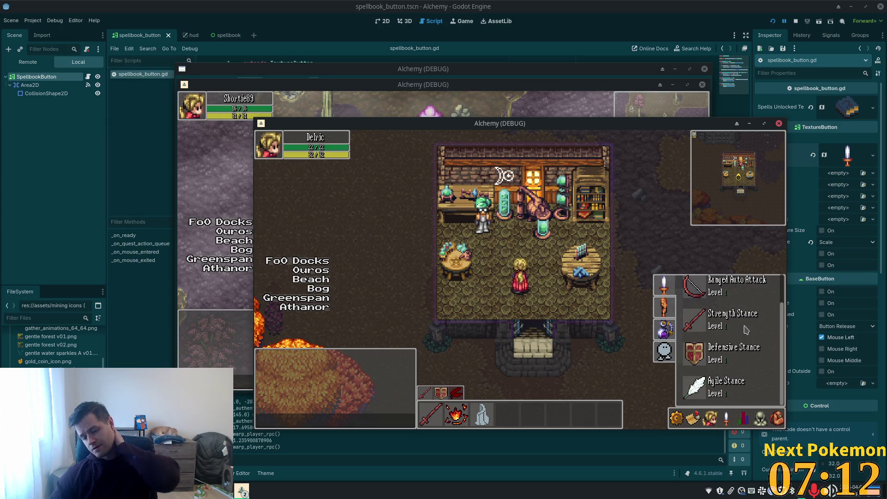
pyautogui.scroll(1, 745, 330)
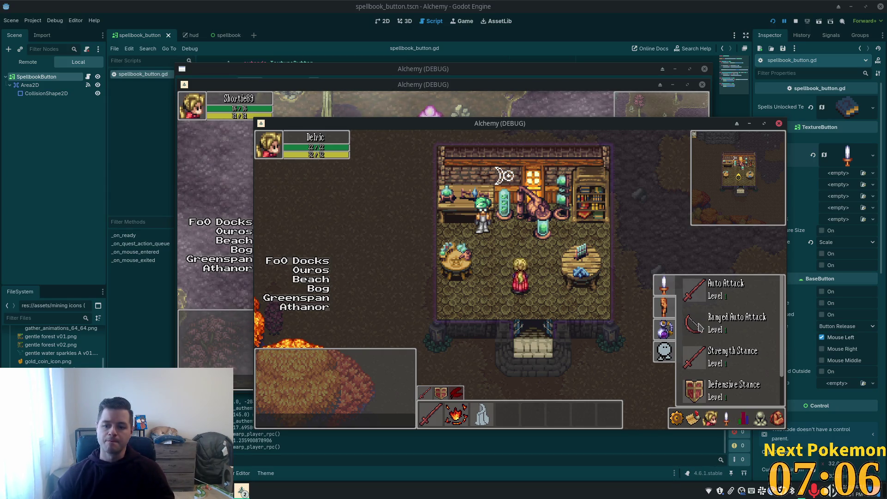
pyautogui.moveTo(700, 327)
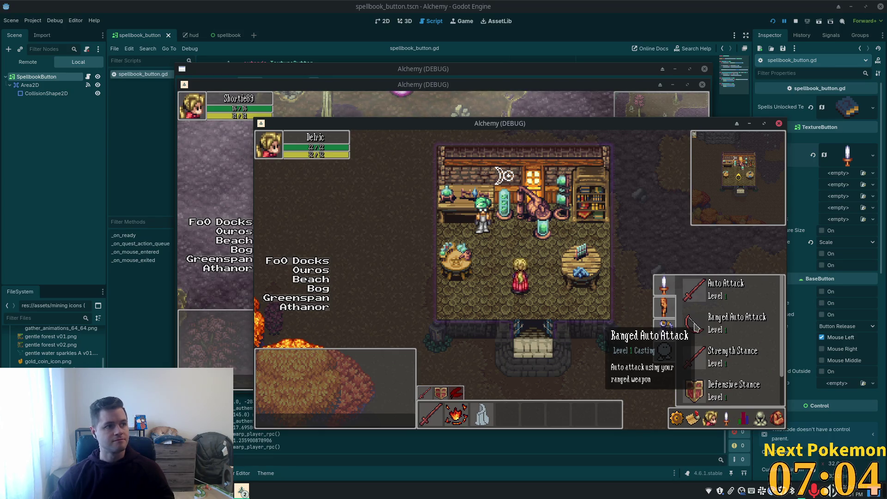
# Step: Walk the character out of the room and stop all game instances with F8
pyautogui.press('Escape')
pyautogui.press('s')
pyautogui.press('s')
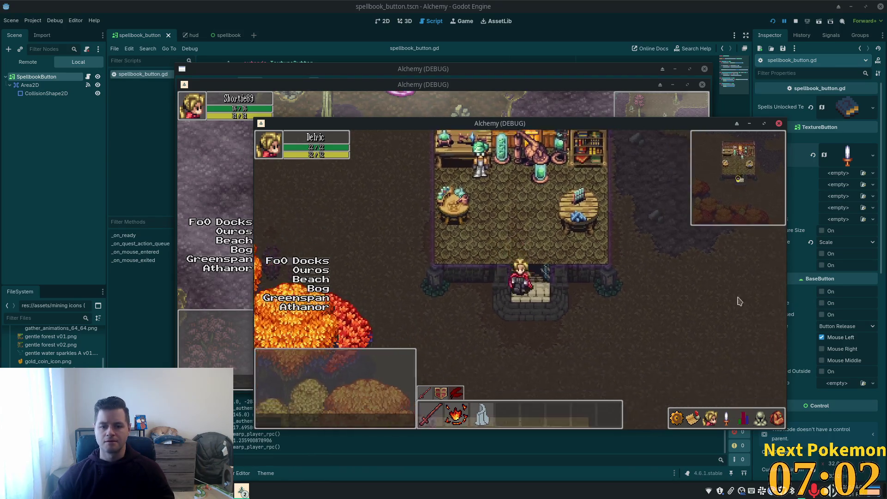
pyautogui.press('F8')
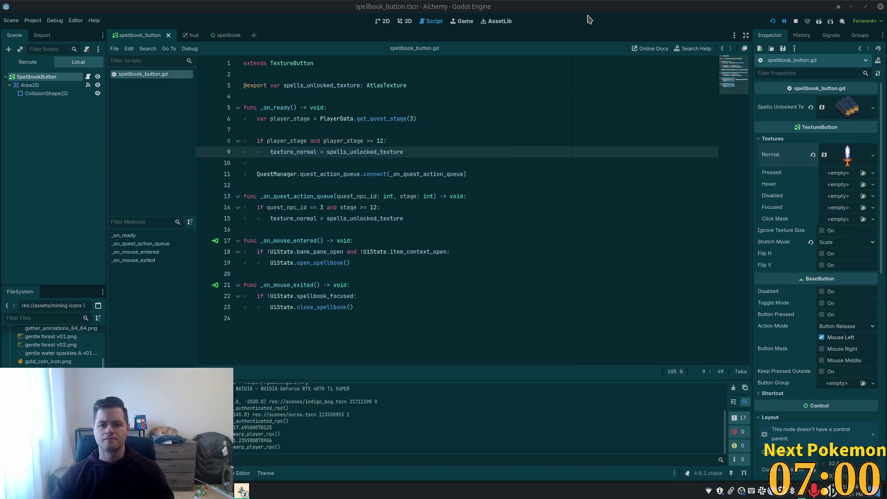
# Step: In the 2D view, open the hud scene and open the Spellbook node's scene for editing
pyautogui.moveTo(288, 147)
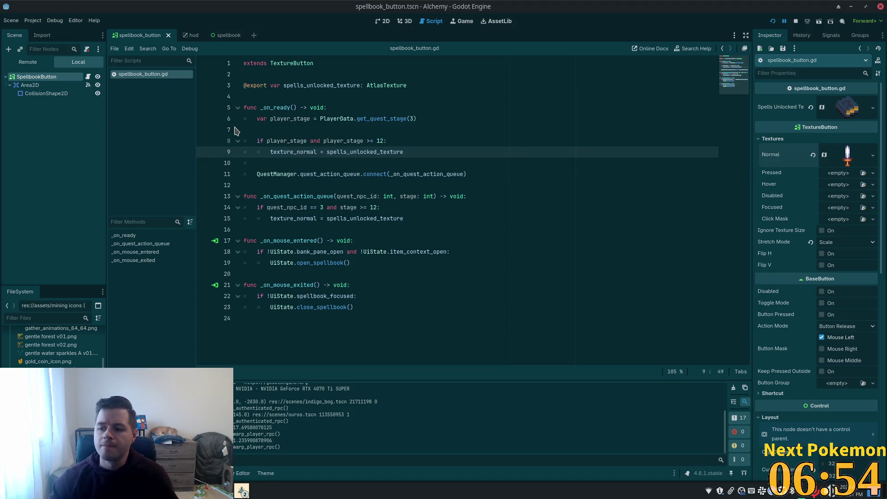
pyautogui.click(383, 22)
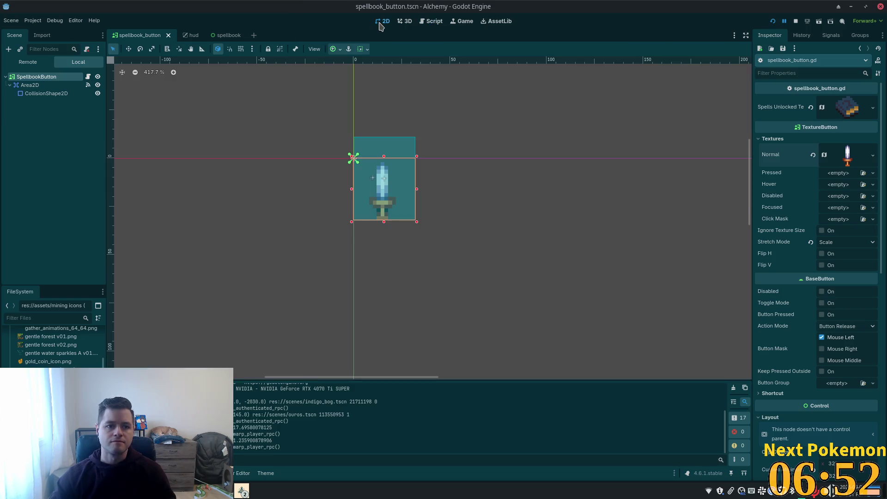
pyautogui.click(190, 35)
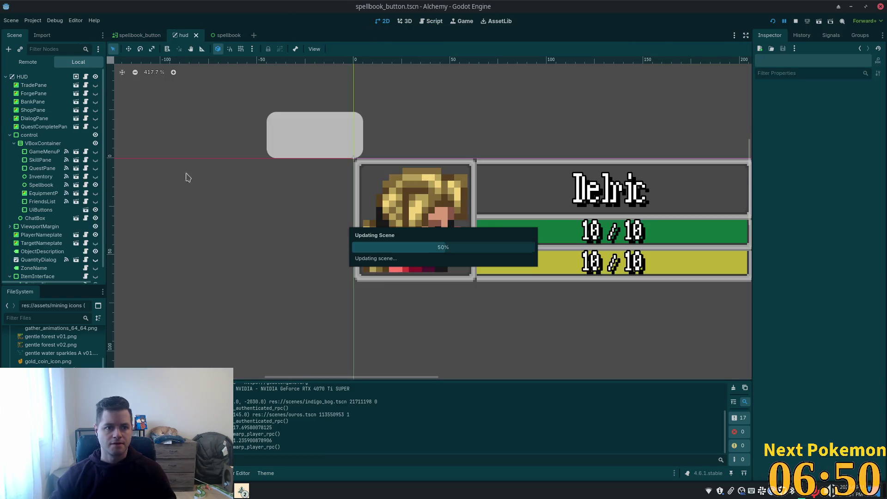
pyautogui.click(62, 169)
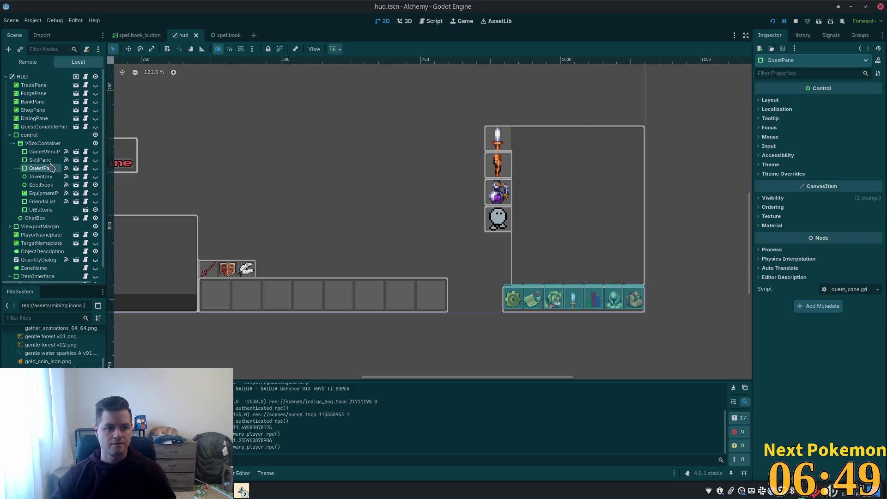
pyautogui.click(44, 184)
pyautogui.click(75, 185)
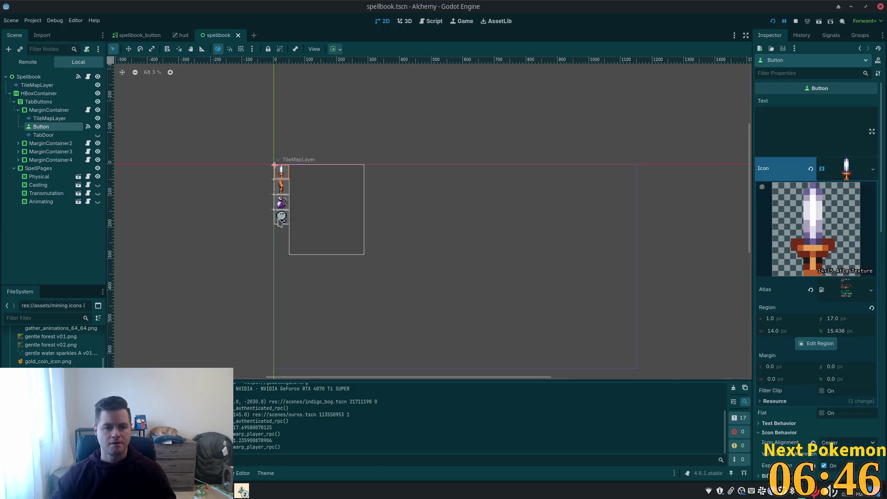
# Step: Inspect TabButtons and the Physical, Casting, Transmutation and Animating spell pages, then open spellbook_tab_button.gd
pyautogui.scroll(4, 268, 216)
pyautogui.scroll(4, 260, 214)
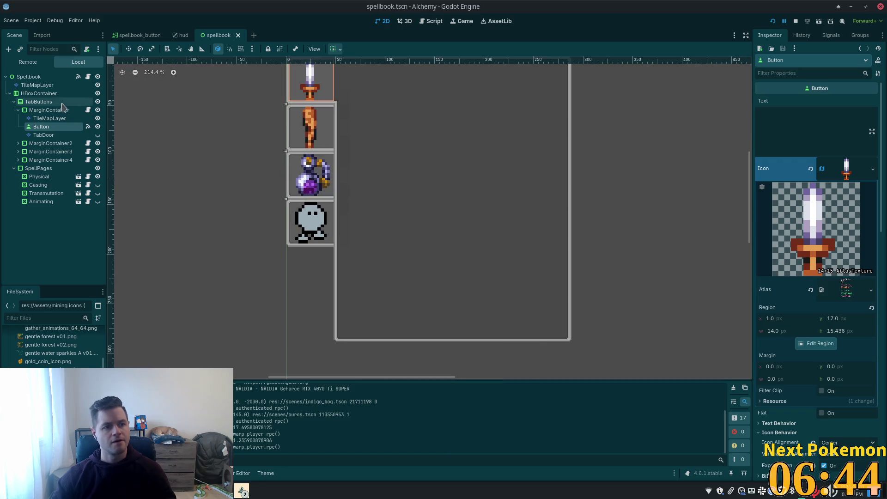
pyautogui.click(18, 110)
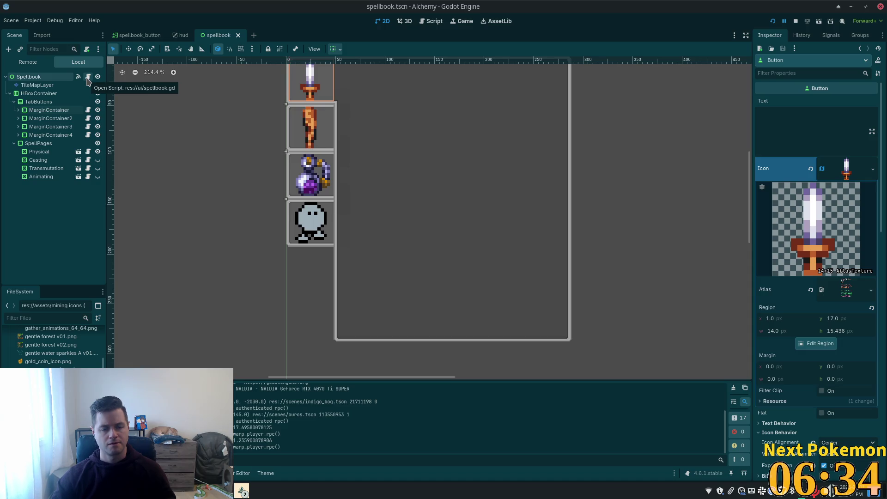
pyautogui.click(40, 102)
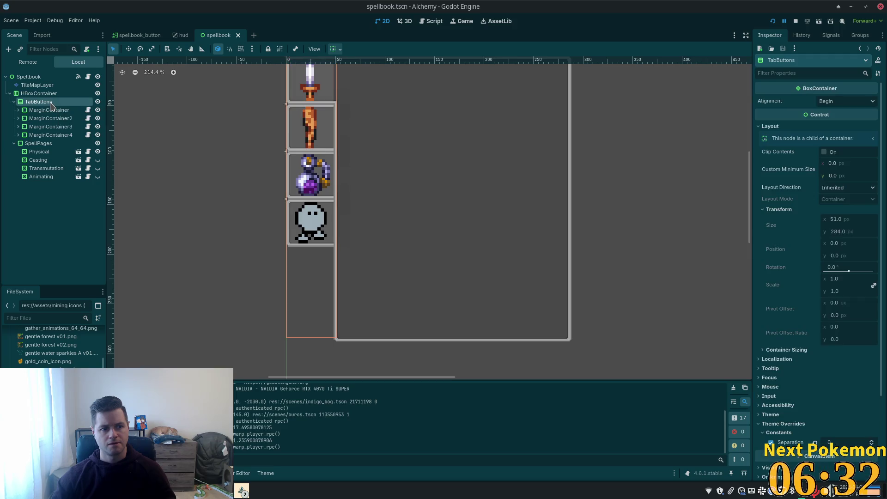
pyautogui.click(46, 152)
pyautogui.click(52, 161)
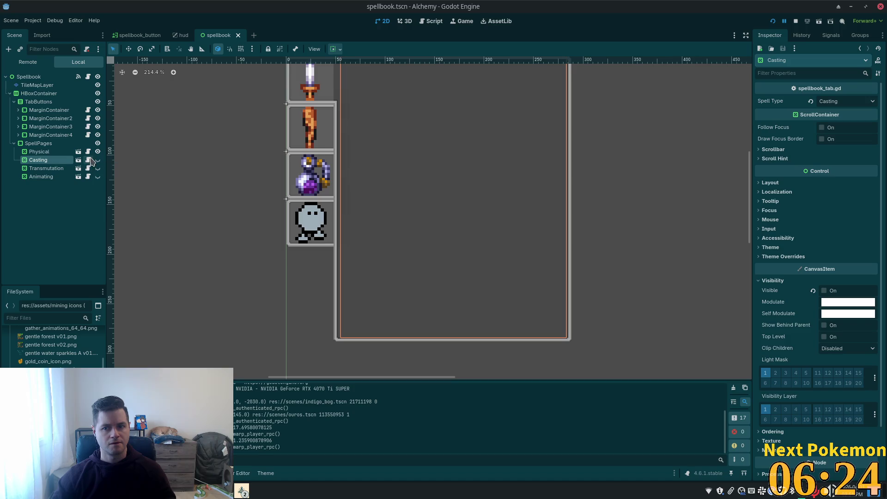
pyautogui.click(48, 169)
pyautogui.click(52, 180)
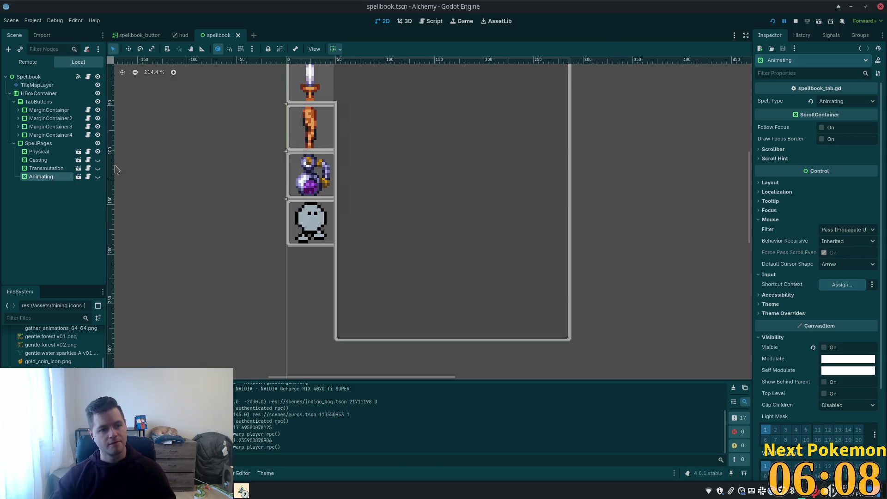
pyautogui.click(88, 119)
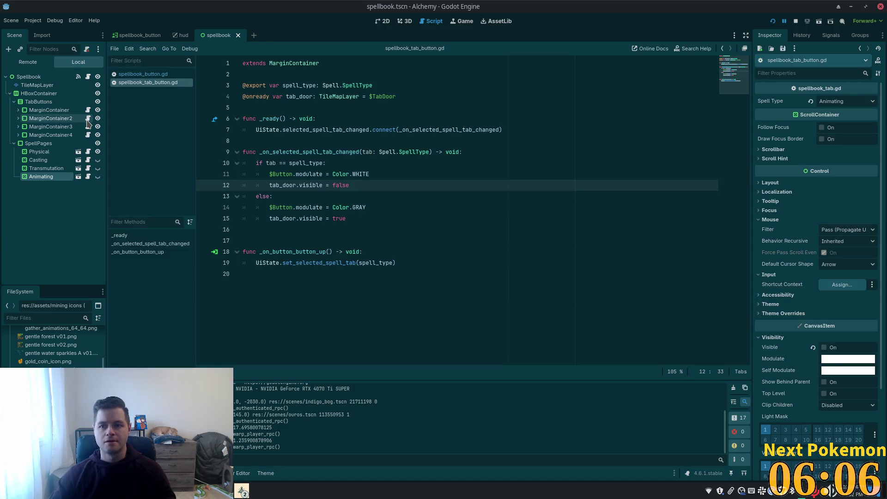
# Step: Inspect the Physical and fourth tab button containers, then open the spellbook's main script
pyautogui.click(69, 135)
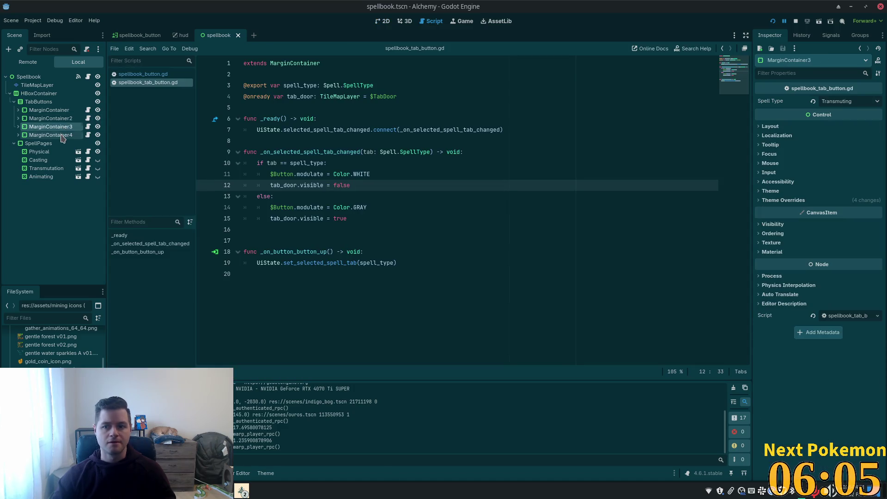
pyautogui.click(52, 111)
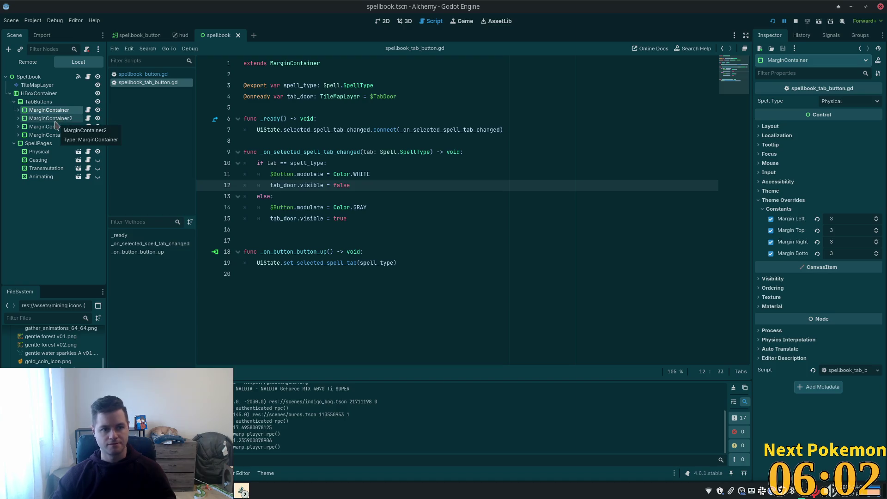
pyautogui.click(88, 76)
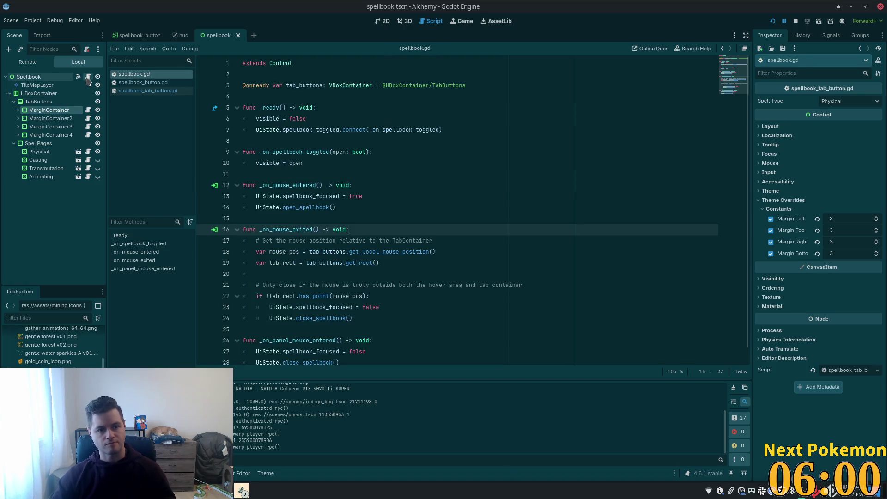
pyautogui.scroll(-1, 422, 199)
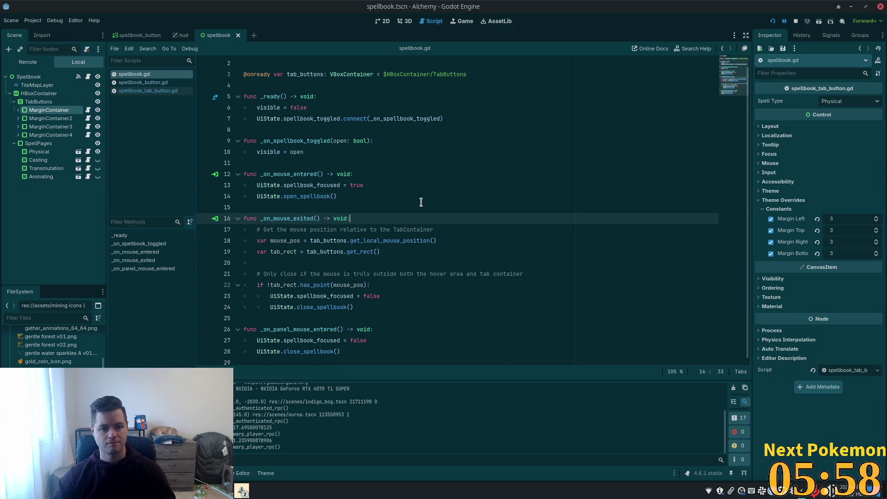
pyautogui.scroll(1, 421, 202)
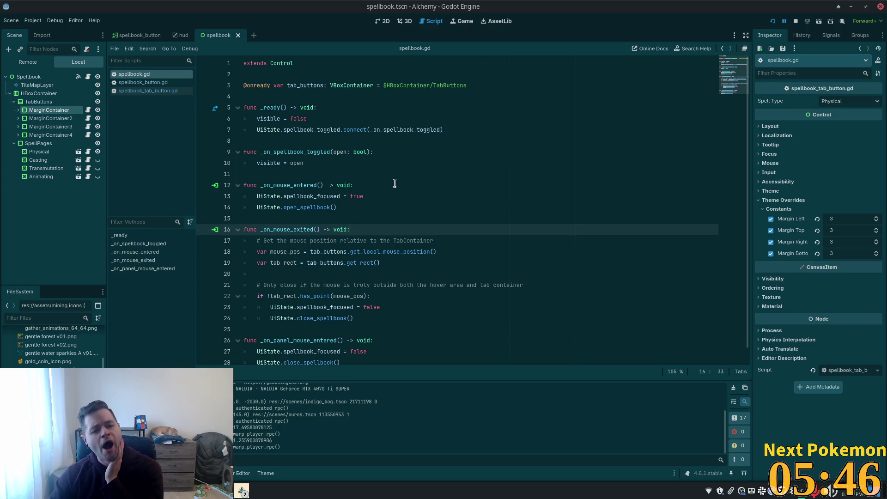
# Step: Copy the quest 3 stage lookup line from spellbook_button.gd and return to spellbook.gd
pyautogui.click(133, 92)
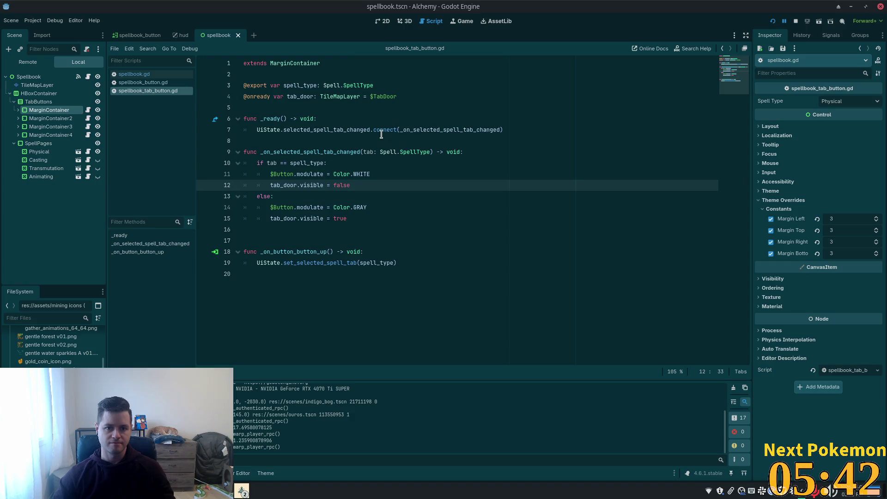
pyautogui.click(139, 82)
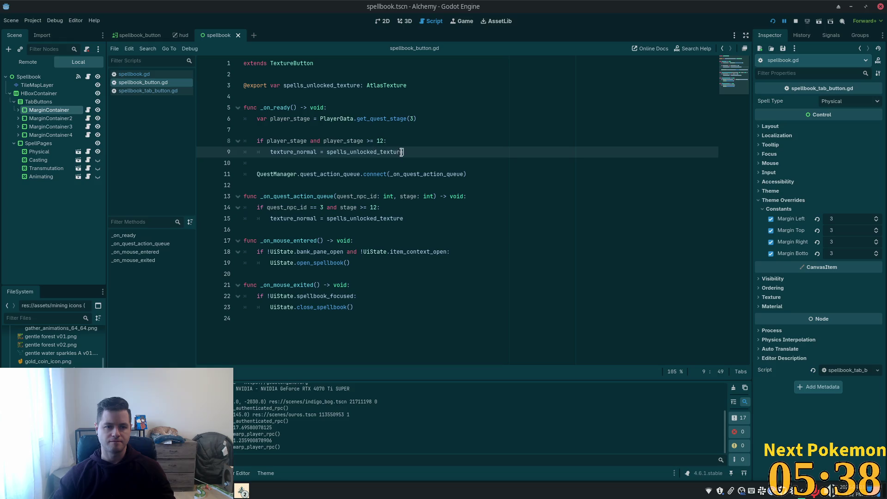
pyautogui.moveTo(429, 119); pyautogui.dragTo(250, 121)
pyautogui.hotkey('ctrl', 'c')
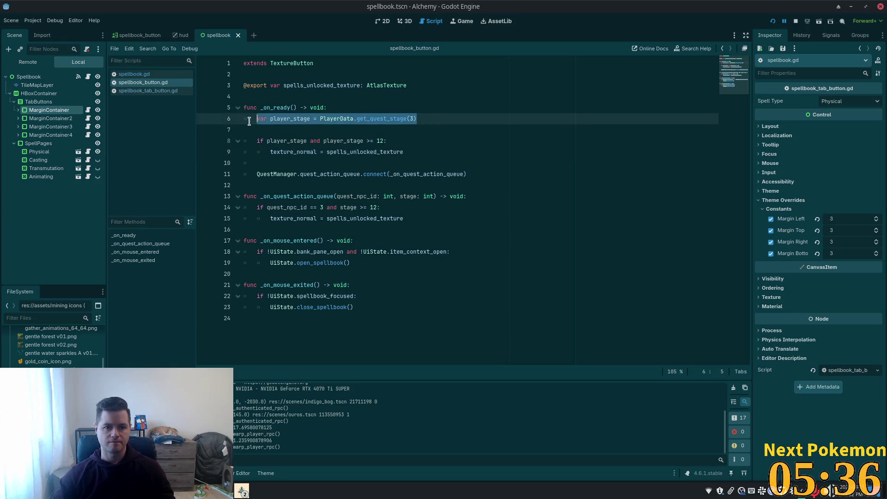
pyautogui.click(152, 77)
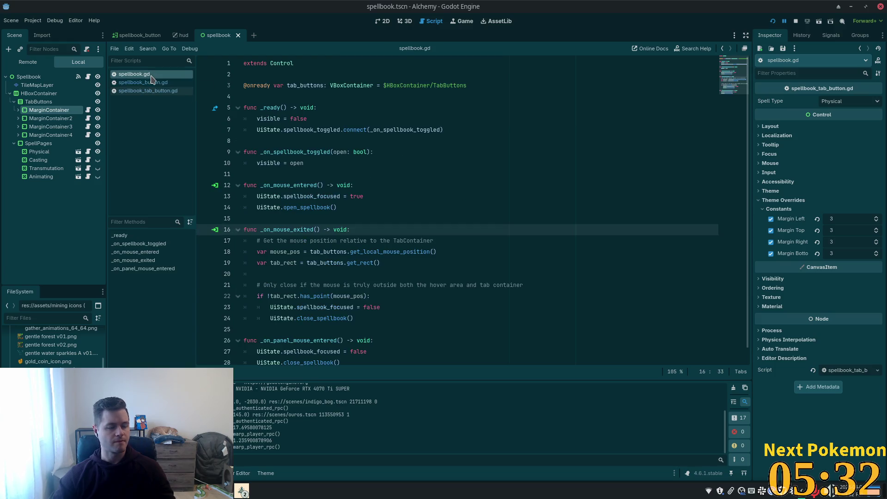
# Step: Paste the player_stage quest 3 lookup line into spellbook.gd's _ready after the toggle connection
pyautogui.click(459, 130)
pyautogui.press('Return')
pyautogui.press('Return')
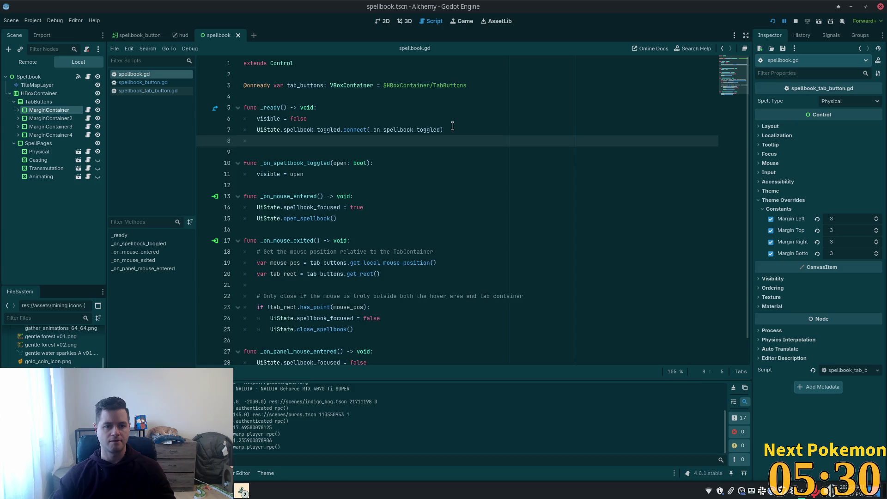
pyautogui.hotkey('ctrl', 'v')
pyautogui.tripleClick(472, 157)
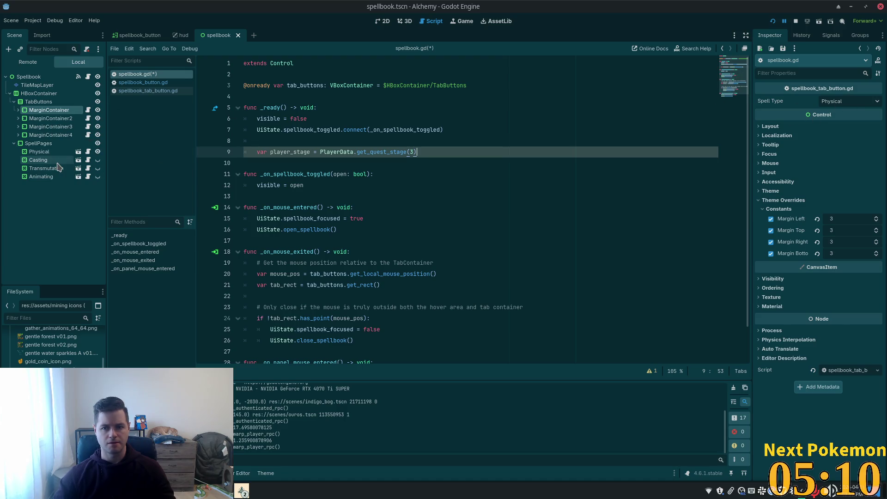
pyautogui.click(39, 159)
pyautogui.click(40, 119)
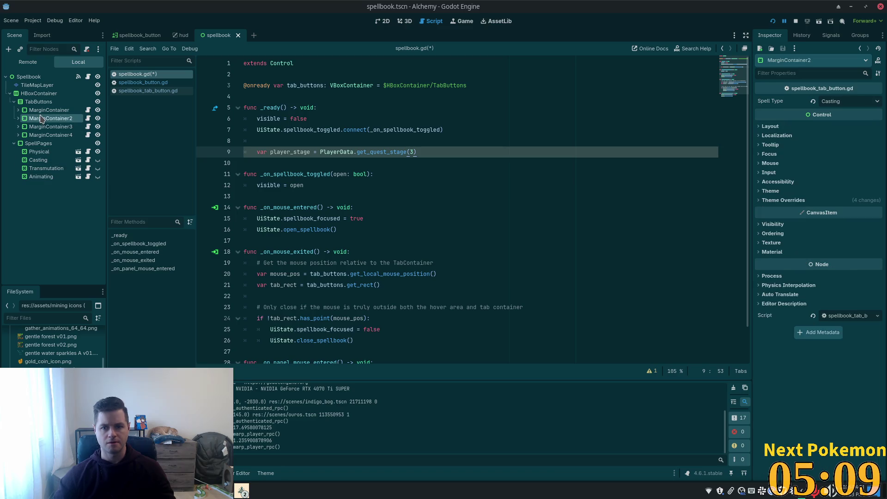
pyautogui.click(39, 160)
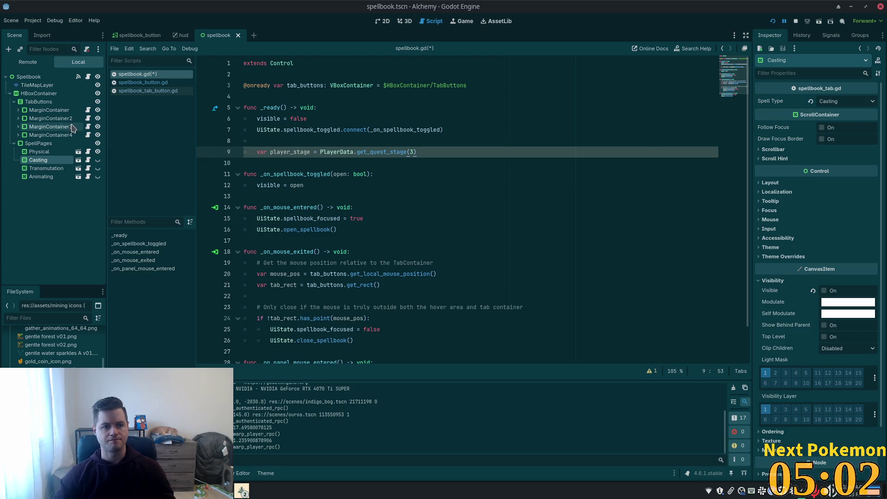
pyautogui.click(521, 85)
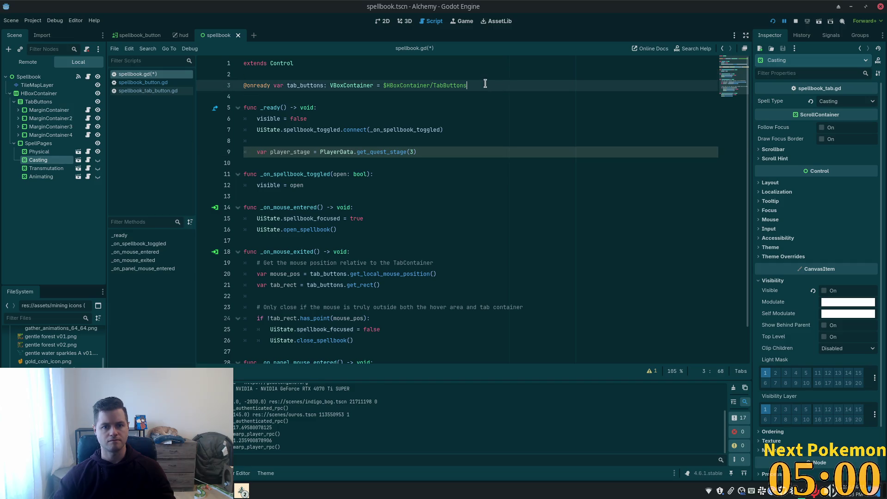
pyautogui.press('Return')
pyautogui.moveTo(46, 143)
pyautogui.mouseDown()
pyautogui.moveTo(277, 116)
pyautogui.moveTo(303, 99)
pyautogui.mouseUp()
# Step: Start an 'if player_stage >= 12:' block with a 'for' line in _ready, and save
pyautogui.click(437, 176)
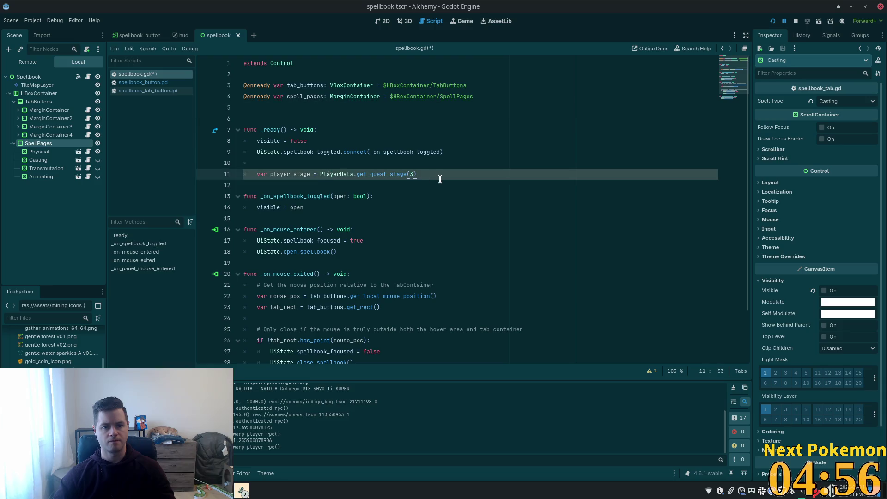
pyautogui.press('Return')
pyautogui.press('Return')
pyautogui.write('if play')
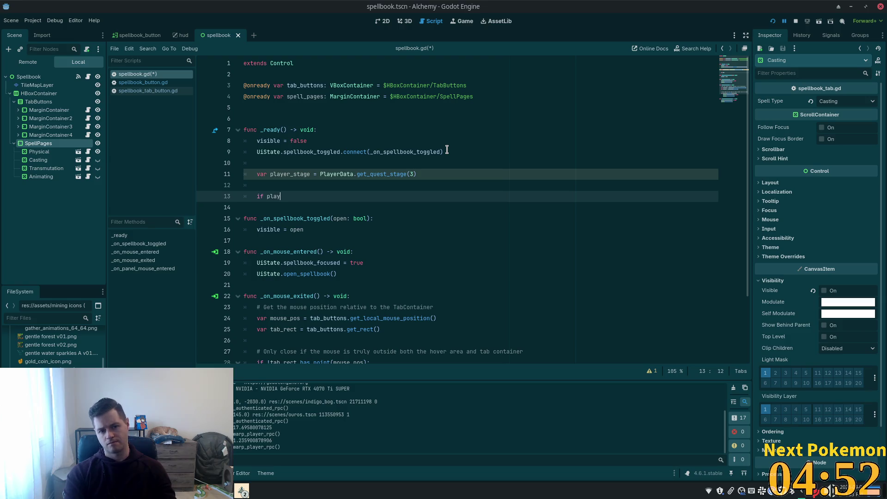
pyautogui.write('er_stage >')
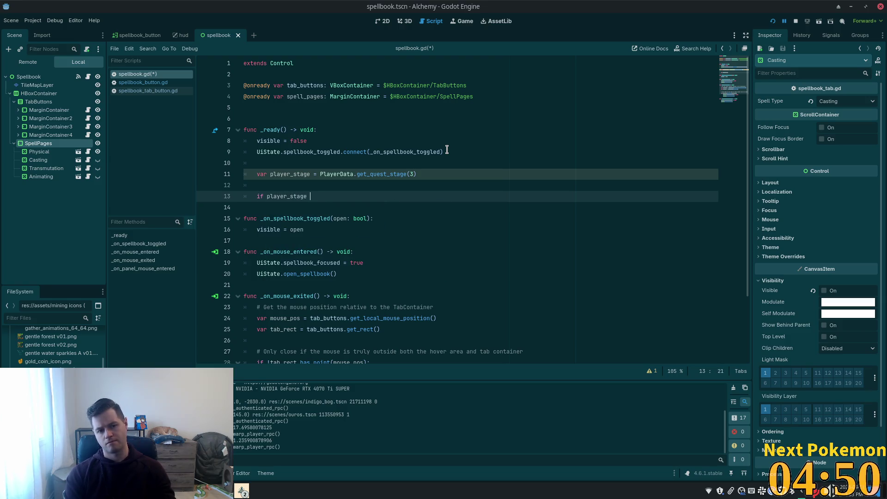
pyautogui.write('= 12')
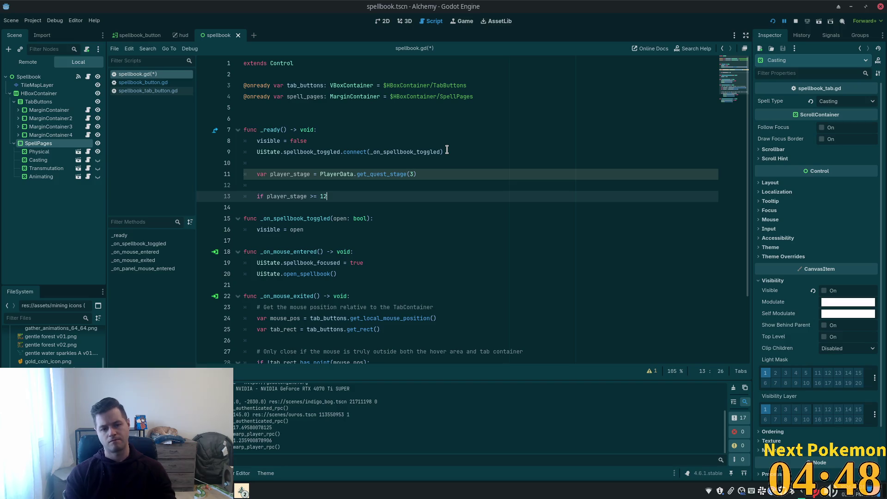
pyautogui.write(':')
pyautogui.press('Return')
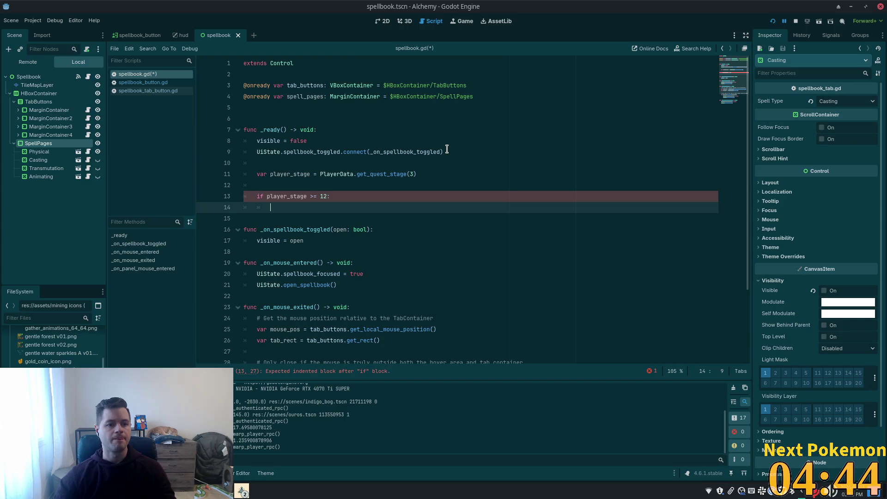
pyautogui.write('for')
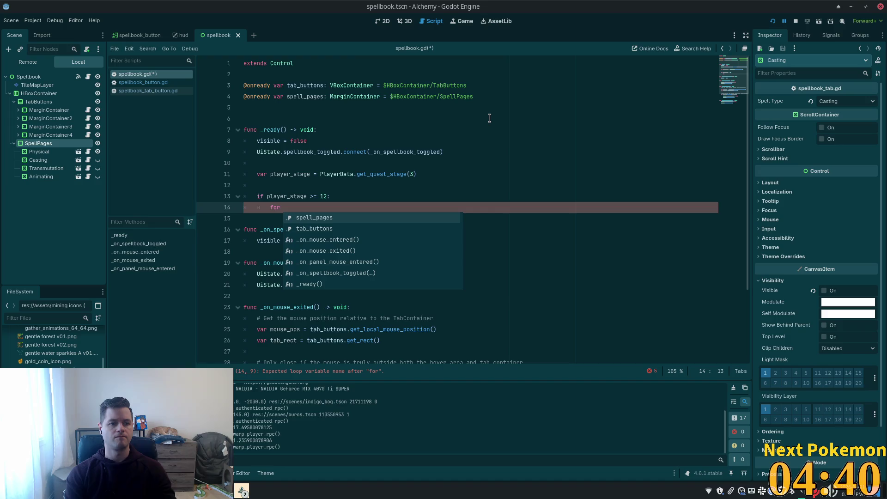
pyautogui.hotkey('ctrl', 's')
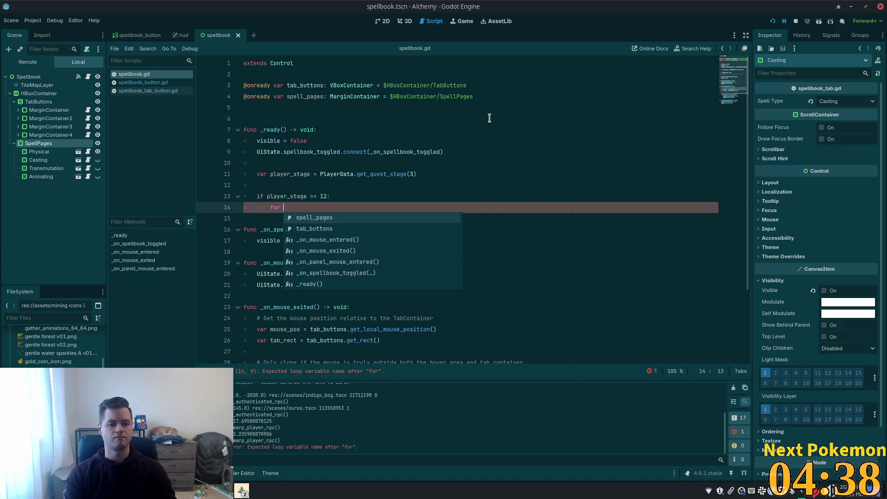
pyautogui.hotkey('alt', 'Tab')
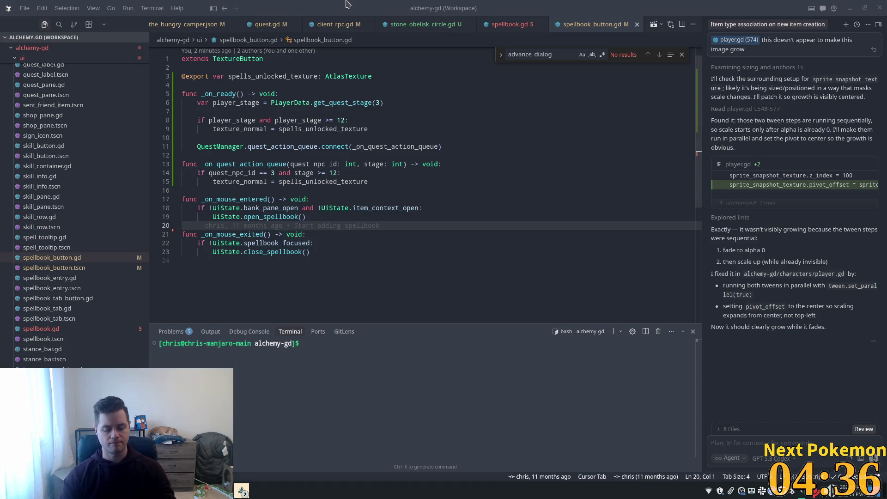
# Step: Dismiss Godot's resource search and open spellbook.gd in Cursor
pyautogui.hotkey('alt', 'Tab')
pyautogui.write('spel')
pyautogui.press('Escape')
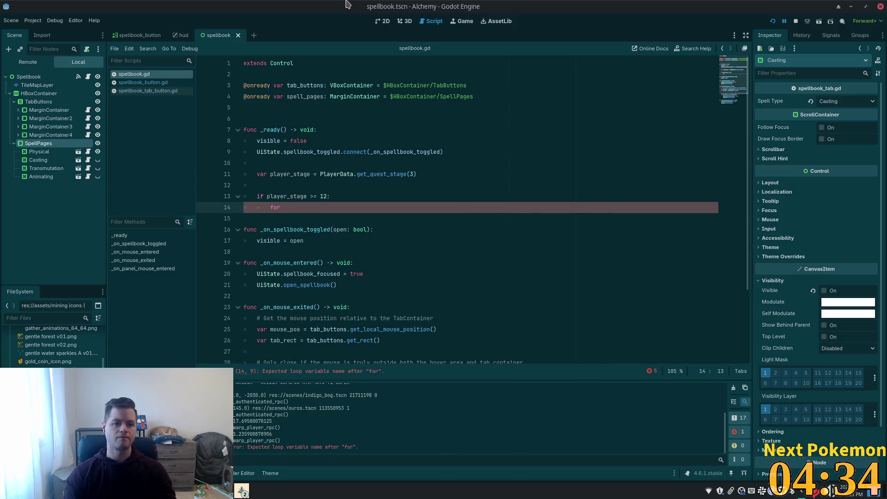
pyautogui.hotkey('alt', 'Tab')
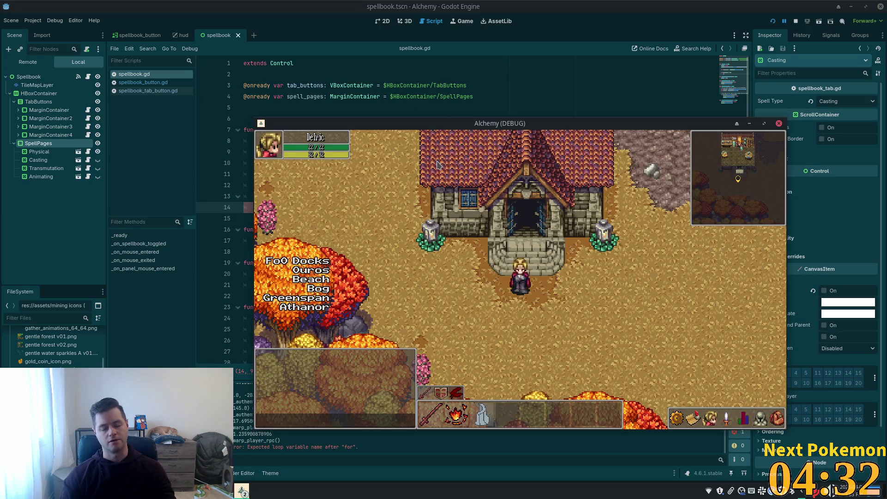
pyautogui.hotkey('alt', 'Tab')
pyautogui.hotkey('alt', 'Tab')
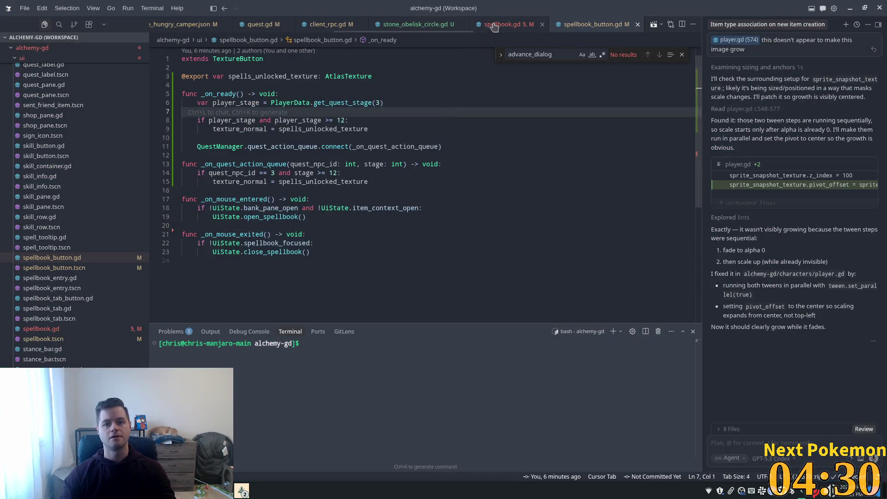
pyautogui.click(503, 25)
# Step: Add a loop over tab_buttons children with a Spell.SpellType.PHYSICAL spell_type check
pyautogui.click(221, 173)
pyautogui.write('for')
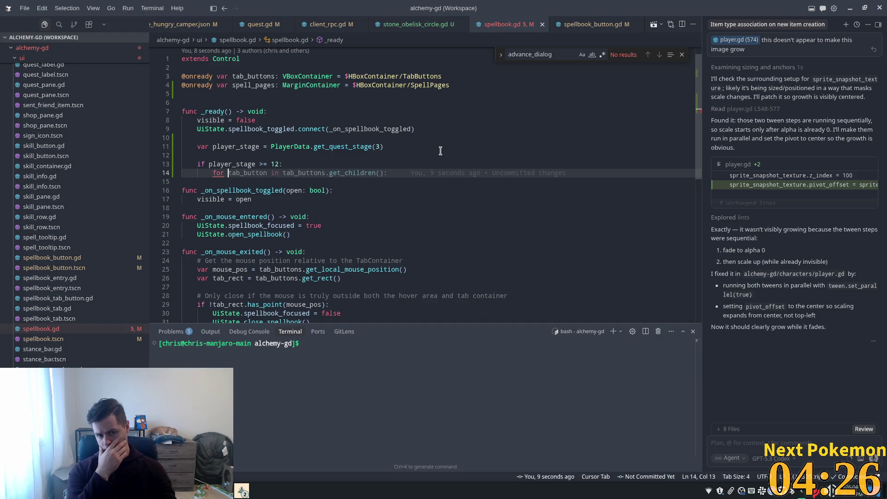
pyautogui.press('Tab')
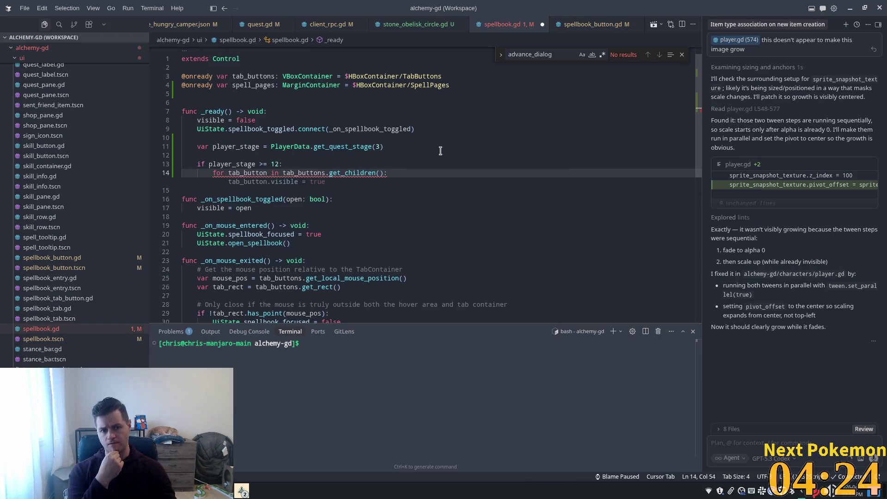
pyautogui.press('Return')
pyautogui.write('if')
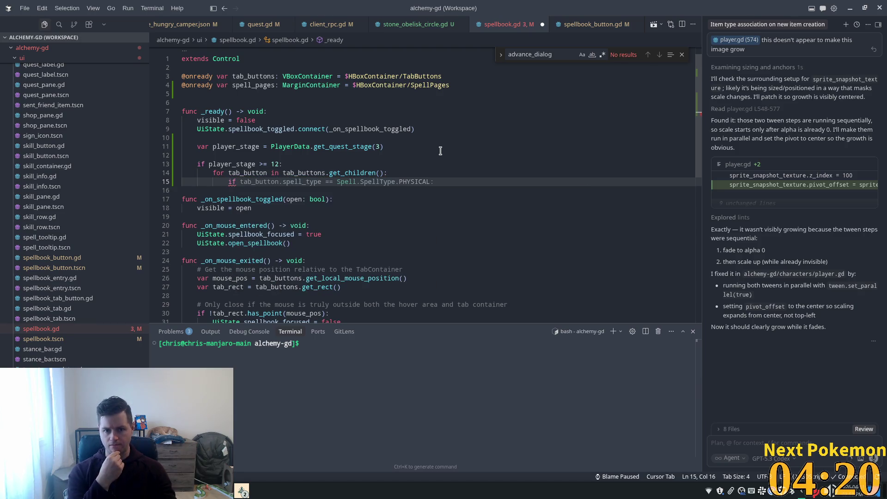
pyautogui.press('Tab')
# Step: Change the check to '!=' and set visible = false for non-PHYSICAL tab buttons
pyautogui.hotkey('ctrl', 'Left')
pyautogui.hotkey('ctrl', 'Left')
pyautogui.hotkey('ctrl', 'Left')
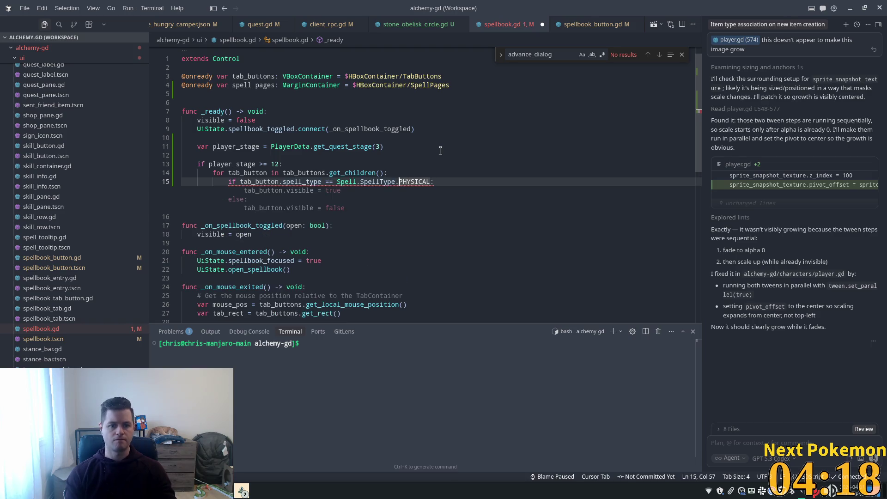
pyautogui.press('Left')
pyautogui.press('Left')
pyautogui.press('BackSpace')
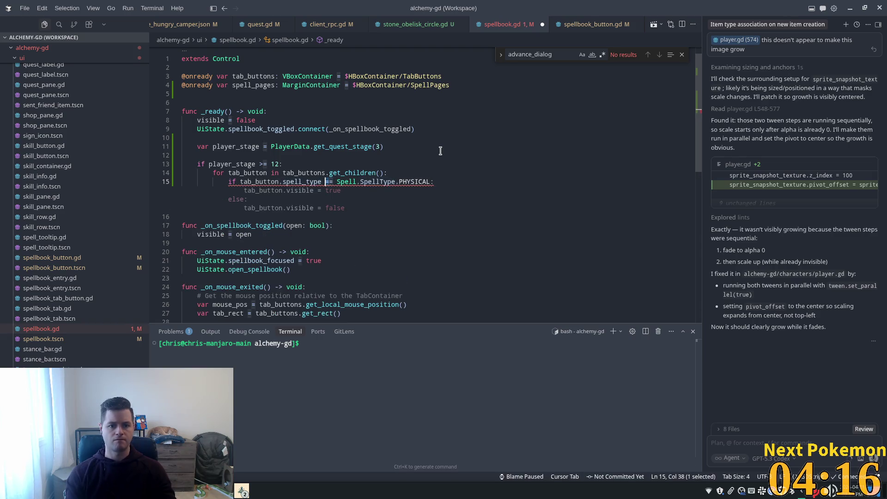
pyautogui.write('!')
pyautogui.press('End')
pyautogui.press('Return')
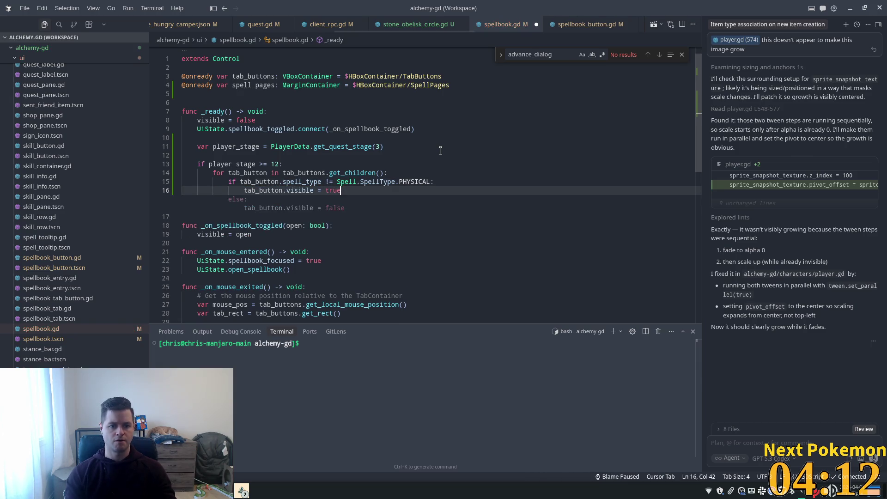
pyautogui.press('Tab')
pyautogui.press('BackSpace')
pyautogui.press('BackSpace')
pyautogui.press('BackSpace')
pyautogui.write('false')
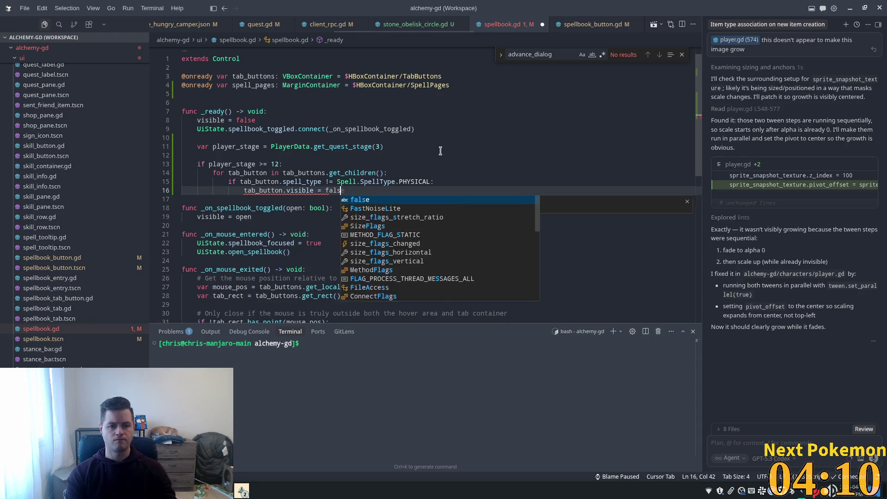
pyautogui.click(288, 137)
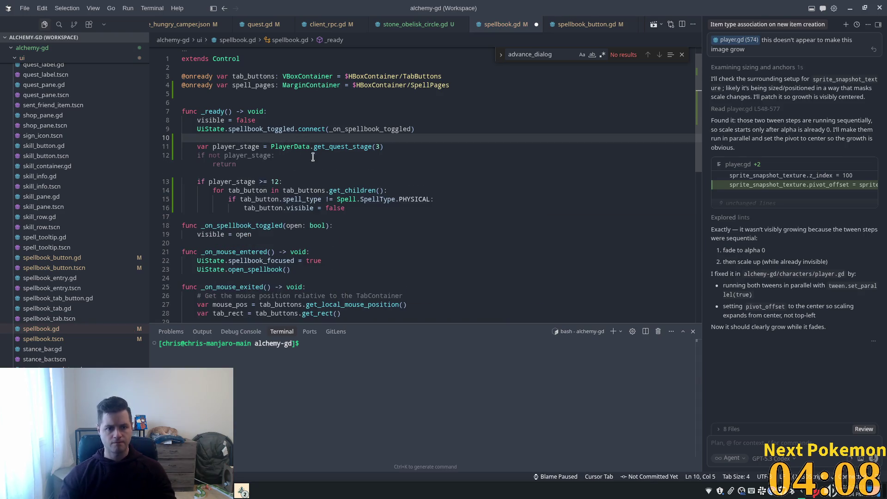
pyautogui.press('Escape')
# Step: Add a loop over spell_pages children hiding pages whose spell_type isn't PHYSICAL
pyautogui.click(366, 192)
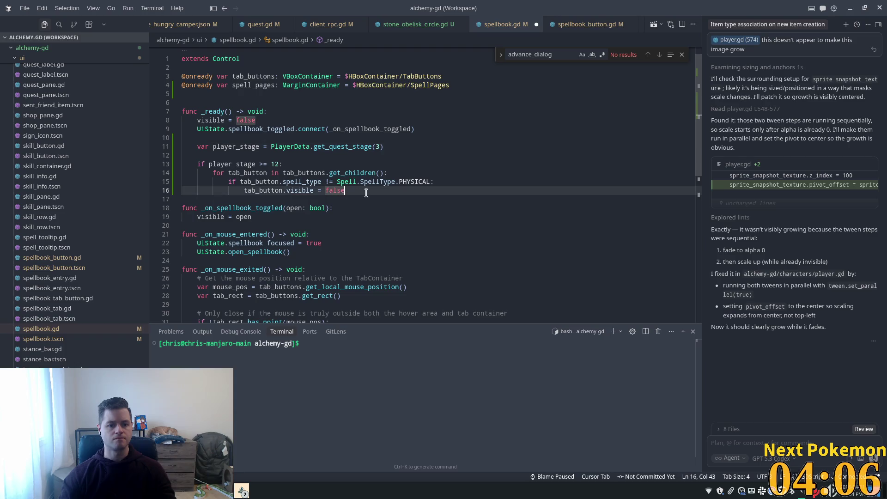
pyautogui.press('Return')
pyautogui.press('BackSpace')
pyautogui.press('BackSpace')
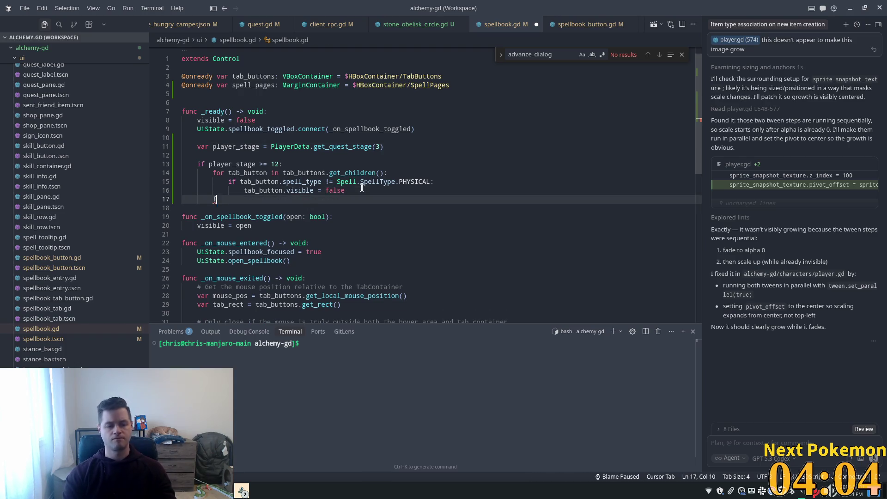
pyautogui.write('for')
pyautogui.press('Tab')
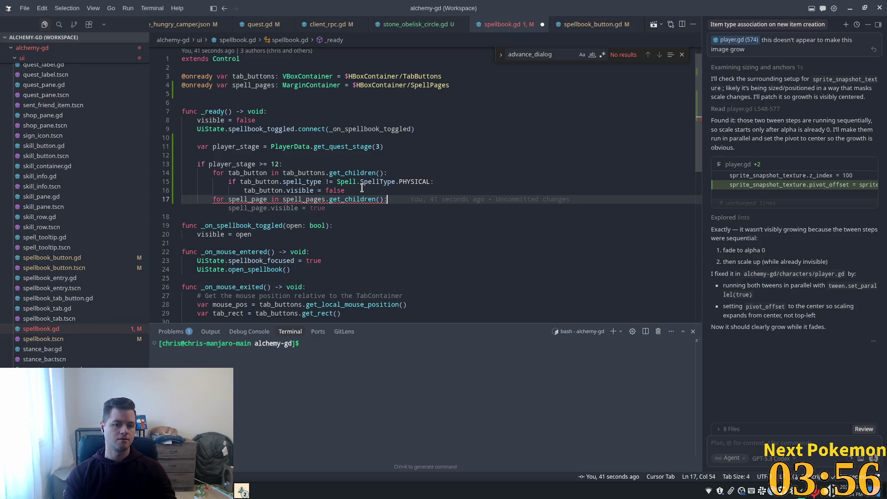
pyautogui.press('Return')
pyautogui.write('if')
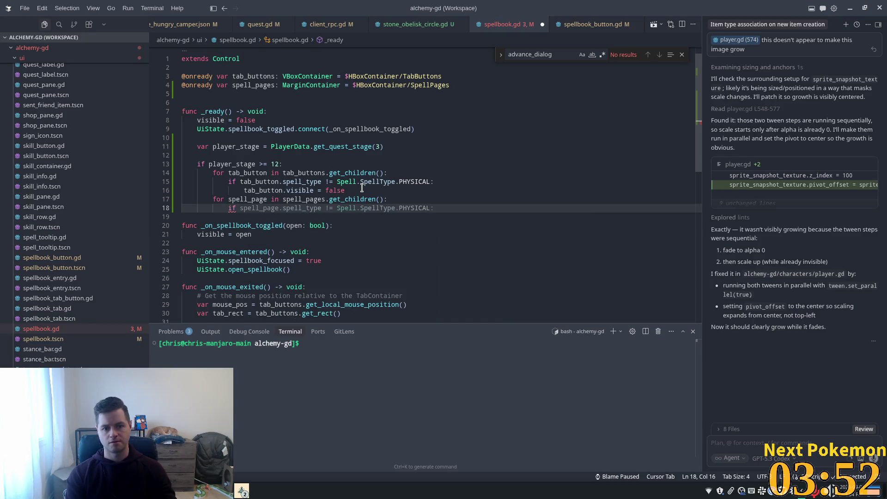
pyautogui.press('Tab')
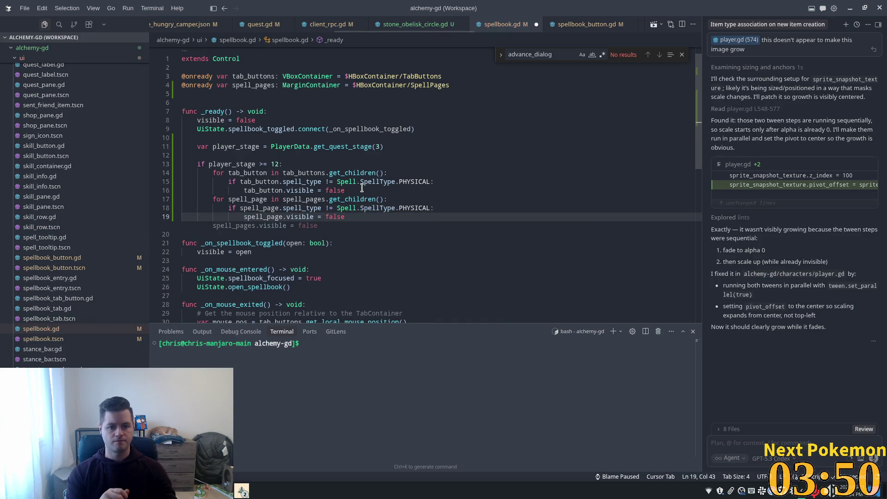
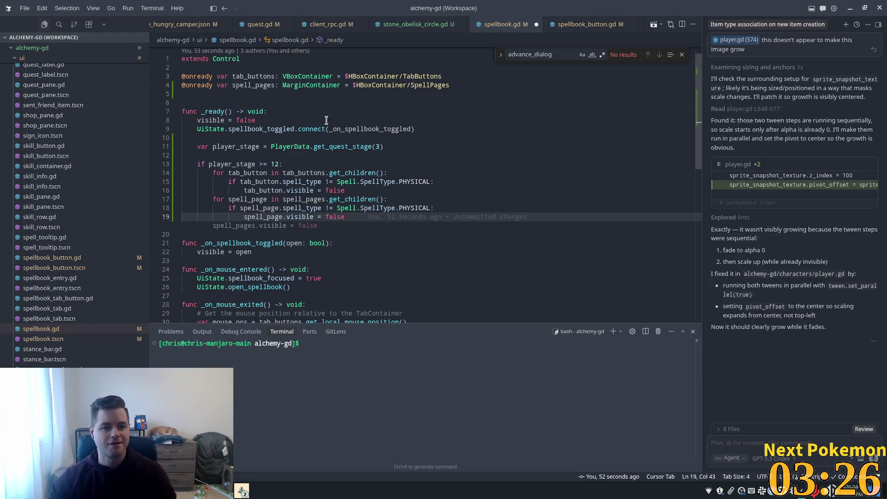
# Step: In stone_obelisk_circle.gd, review the quests_updated connection and quests_initialised check on lines 44–47
pyautogui.click(417, 27)
pyautogui.scroll(-5, 355, 181)
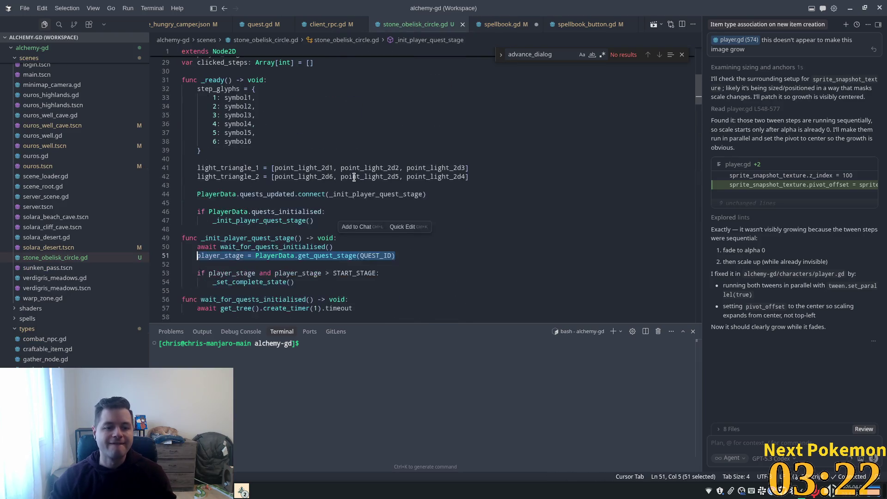
pyautogui.doubleClick(289, 211)
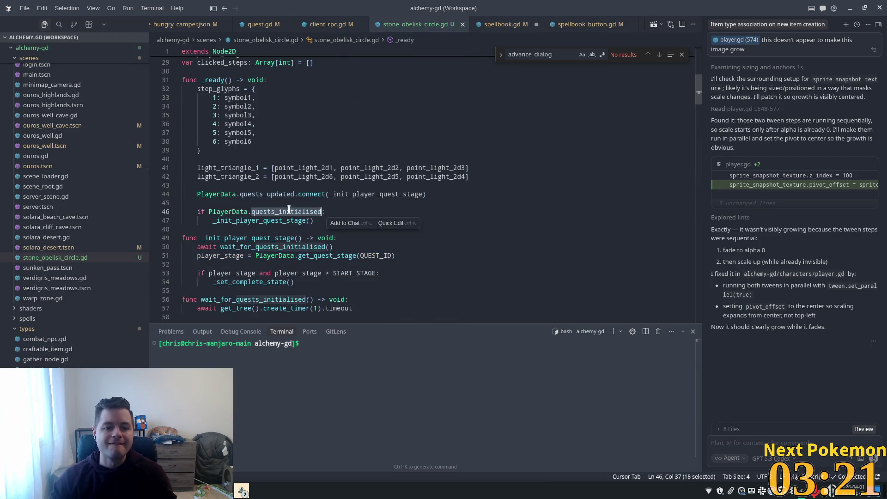
pyautogui.click(252, 194)
pyautogui.doubleClick(291, 211)
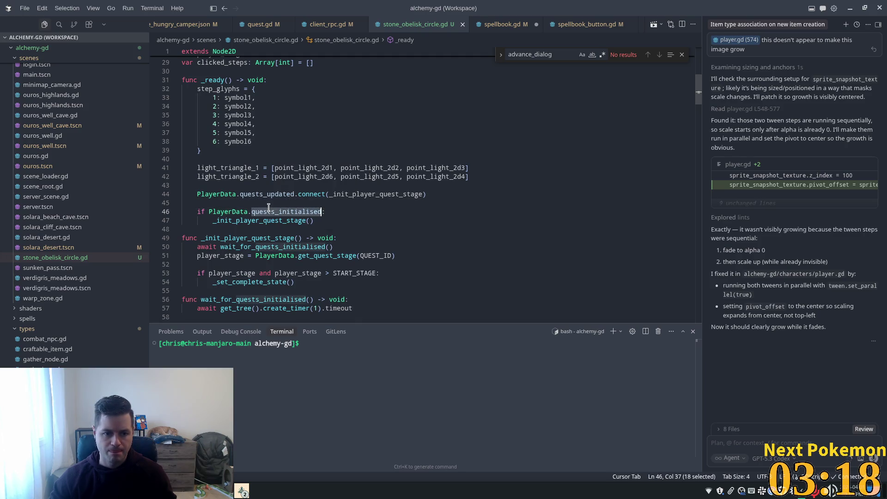
pyautogui.click(268, 203)
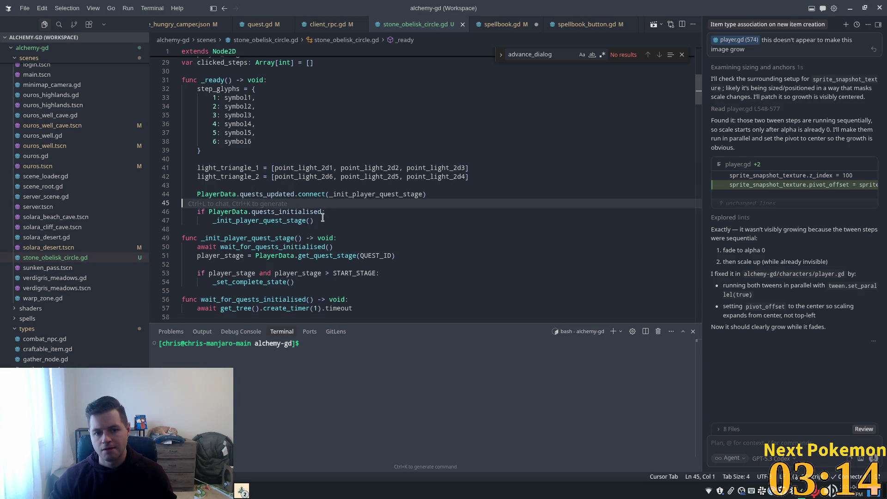
pyautogui.doubleClick(266, 194)
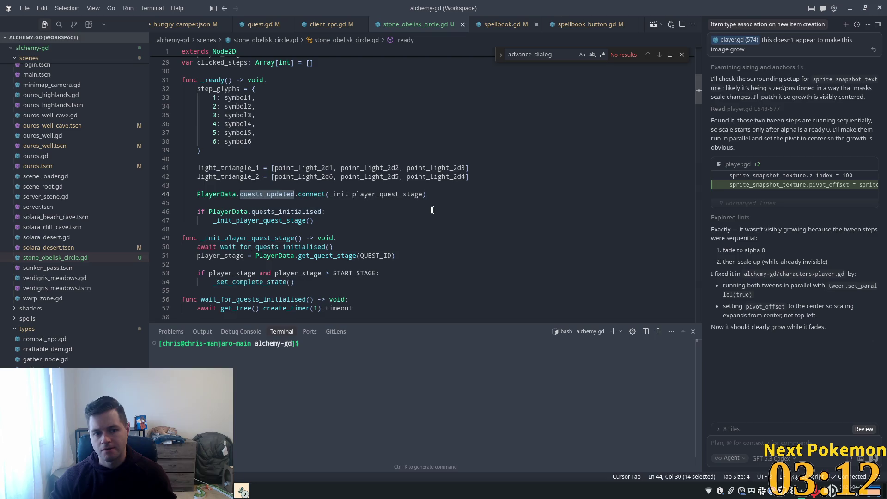
pyautogui.click(439, 196)
pyautogui.hotkey('shift', 'Home')
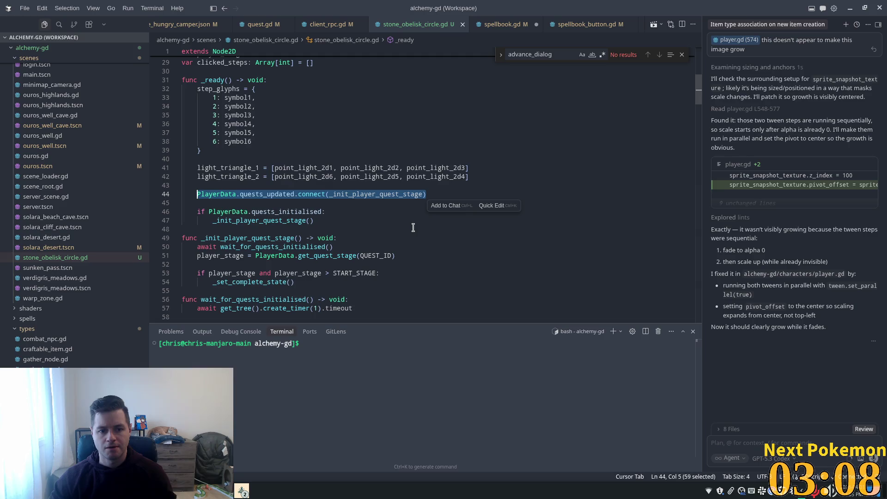
pyautogui.moveTo(320, 215)
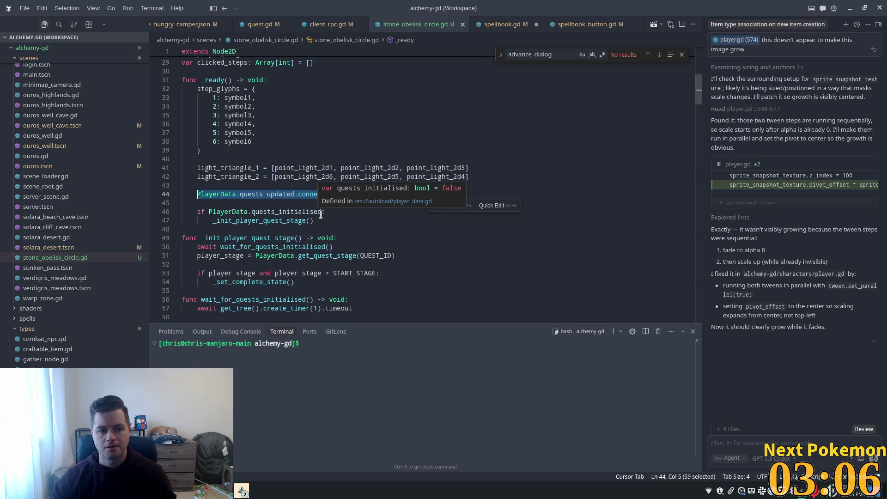
pyautogui.click(273, 200)
pyautogui.moveTo(331, 221)
pyautogui.mouseDown()
pyautogui.moveTo(199, 206)
pyautogui.moveTo(199, 195)
pyautogui.mouseUp()
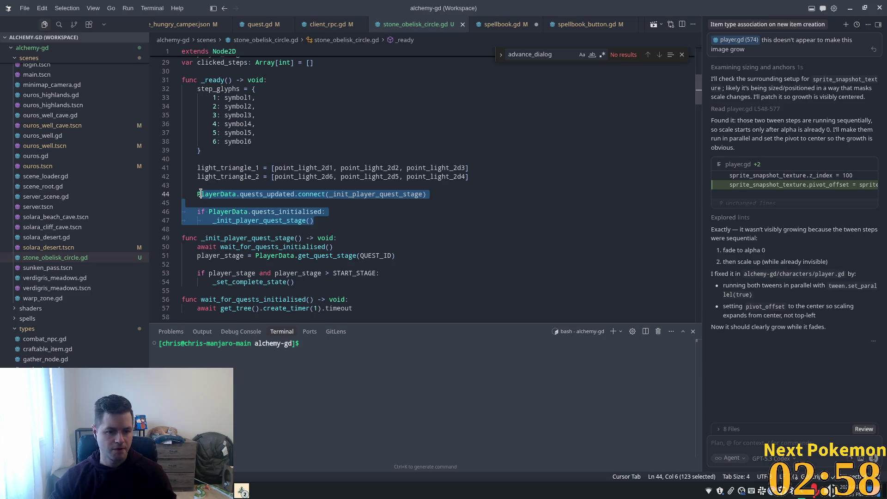
# Step: Jump to the wait_for_quests_initialised definition and select that helper function
pyautogui.scroll(-3, 259, 227)
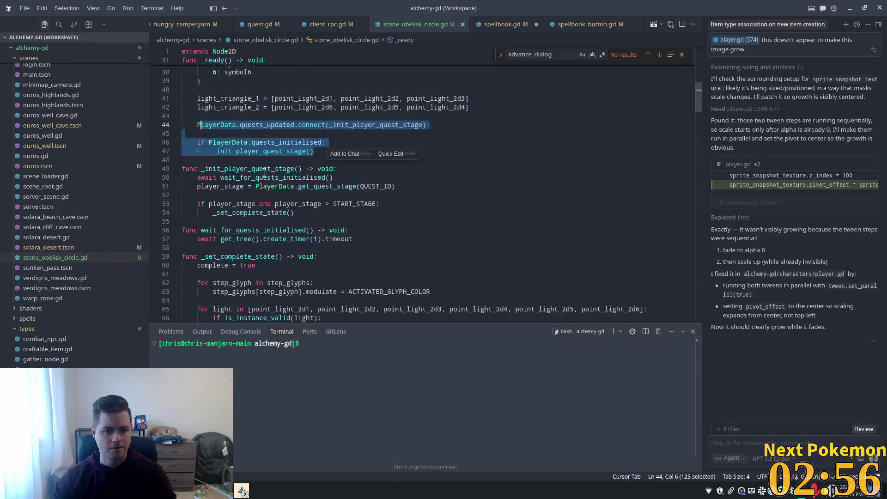
pyautogui.click(264, 177)
pyautogui.doubleClick(264, 178)
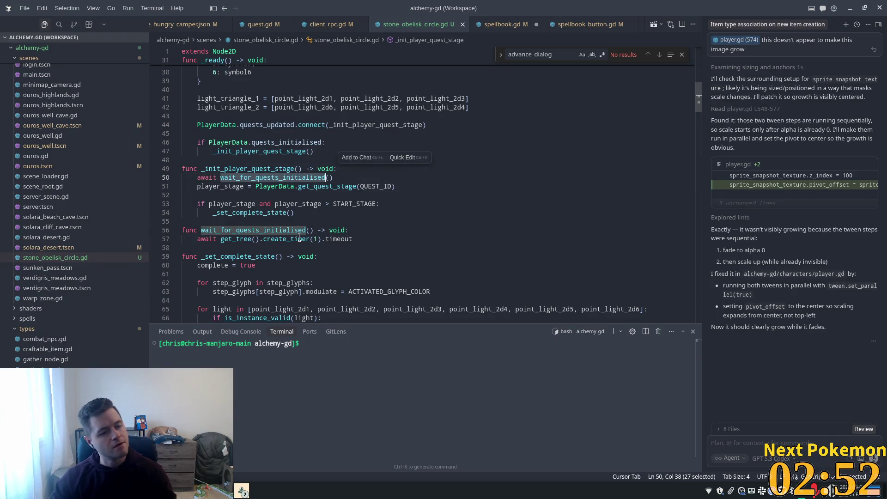
pyautogui.moveTo(302, 238)
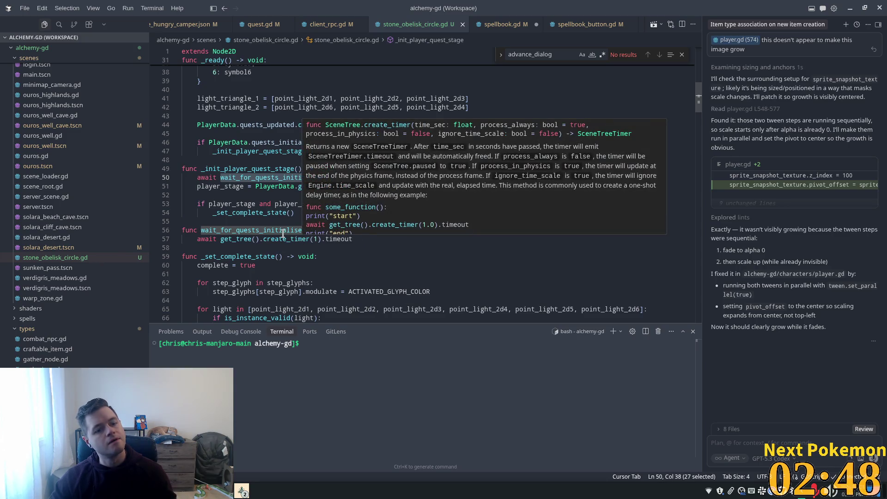
pyautogui.moveTo(261, 229)
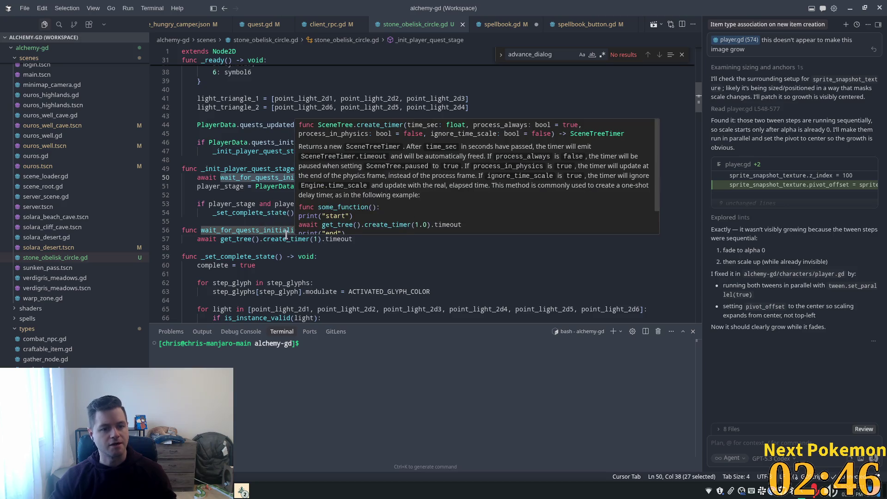
pyautogui.press('F12')
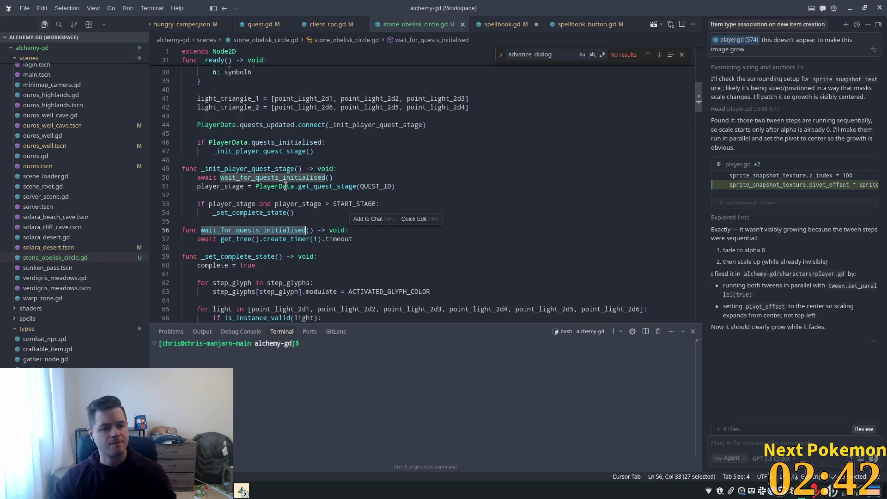
pyautogui.doubleClick(258, 168)
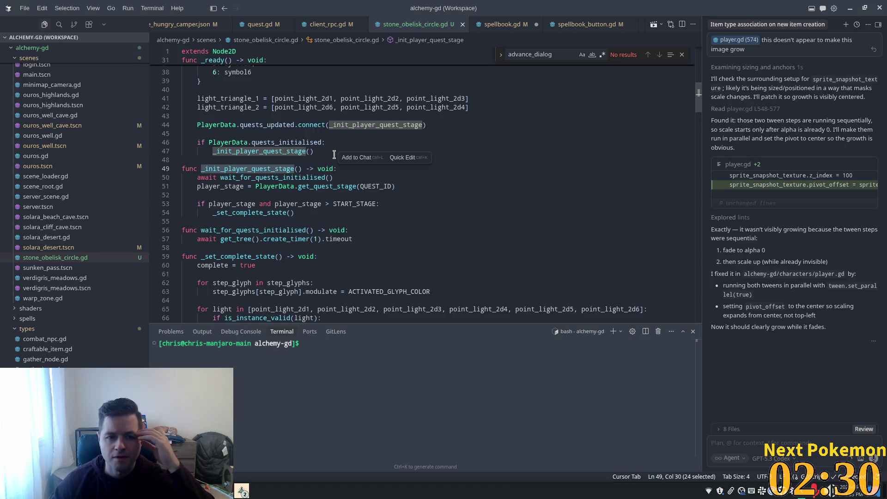
pyautogui.click(301, 151)
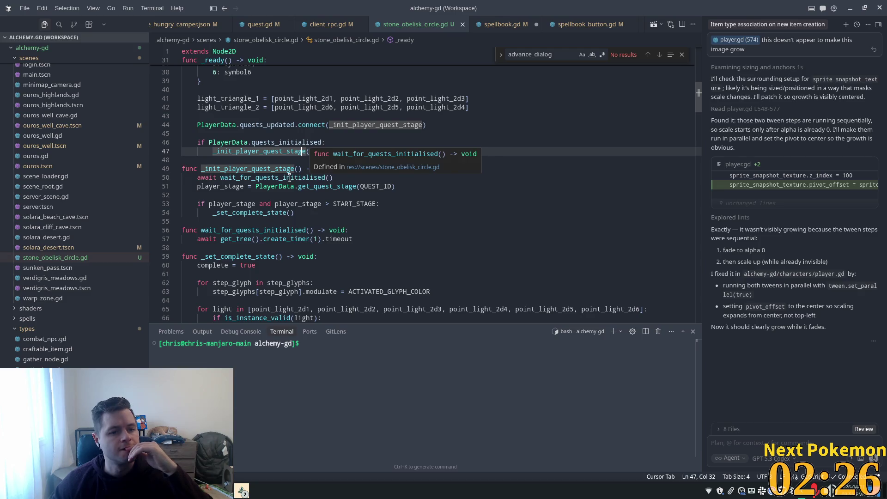
pyautogui.click(356, 239)
pyautogui.hotkey('shift', 'Up')
pyautogui.hotkey('shift', 'Up')
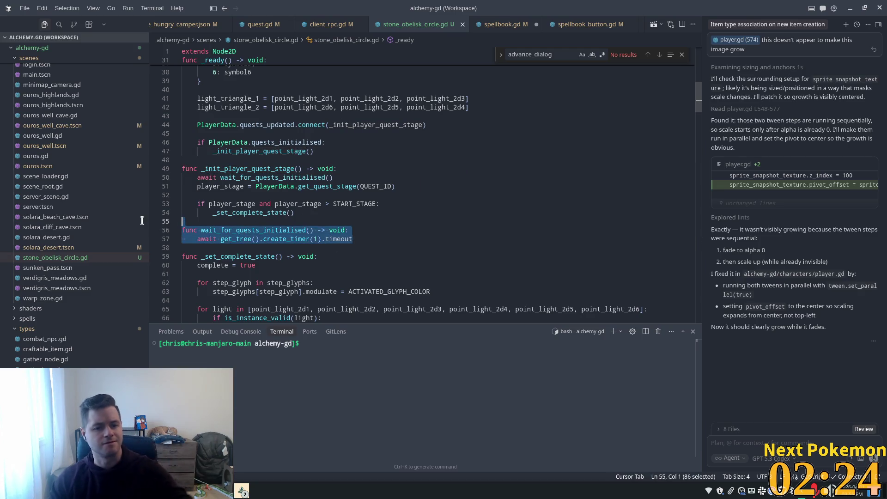
# Step: Delete the wait_for_quests_initialised helper and its await call in _init_player_quest_stage
pyautogui.press('BackSpace')
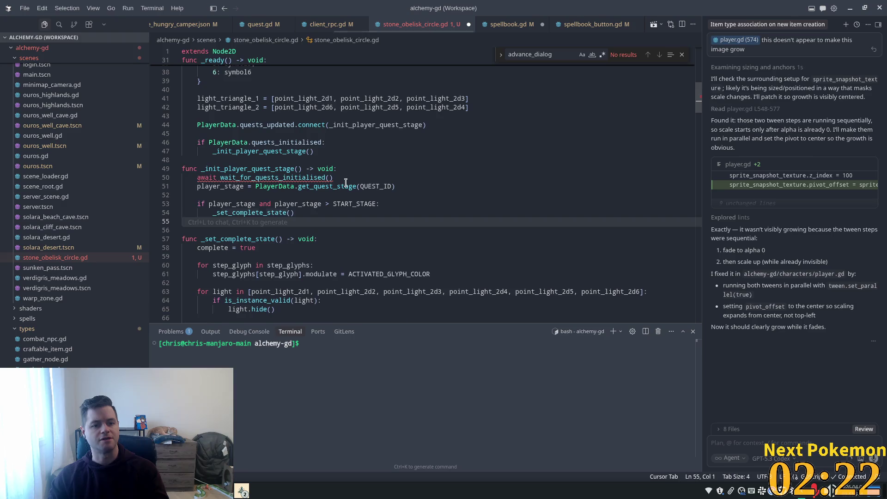
pyautogui.press('BackSpace')
pyautogui.moveTo(337, 178); pyautogui.dragTo(150, 183)
pyautogui.keyDown('shift'); pyautogui.click(340, 169); pyautogui.keyUp('shift')
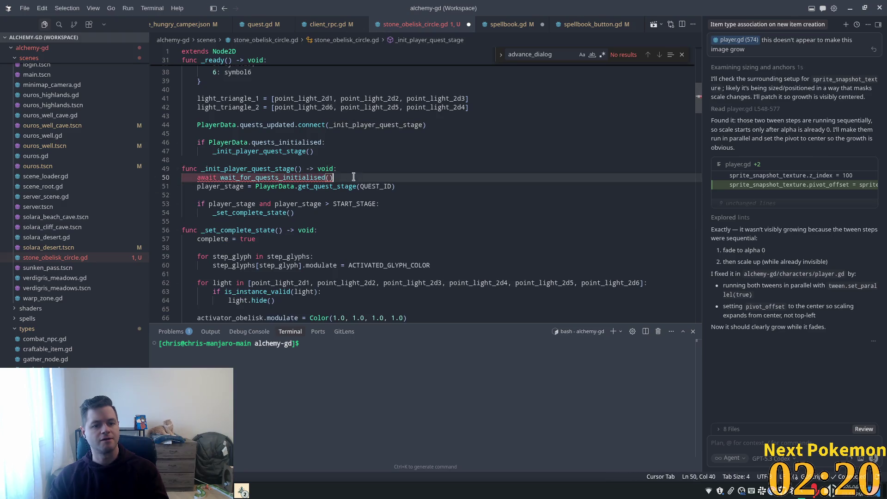
pyautogui.press('BackSpace')
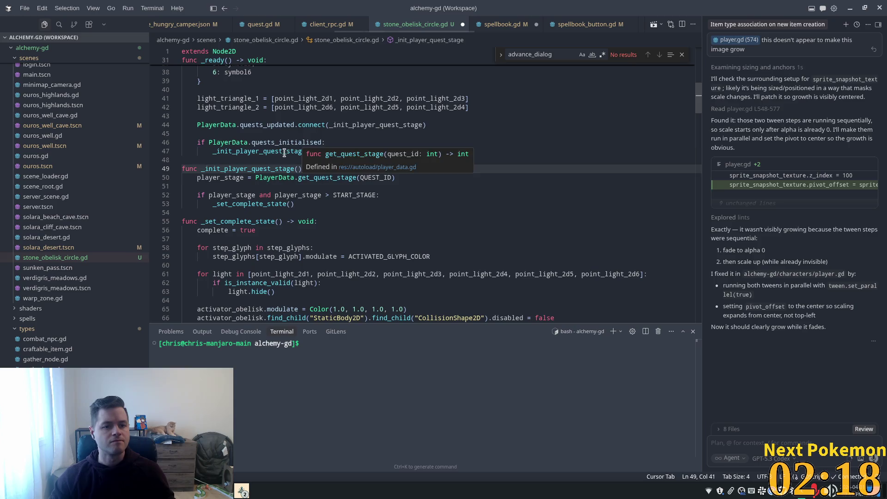
# Step: Select the quest-stage code from line 44, then move over to spellbook.gd
pyautogui.moveTo(314, 205); pyautogui.dragTo(184, 187)
pyautogui.moveTo(233, 172); pyautogui.dragTo(198, 125)
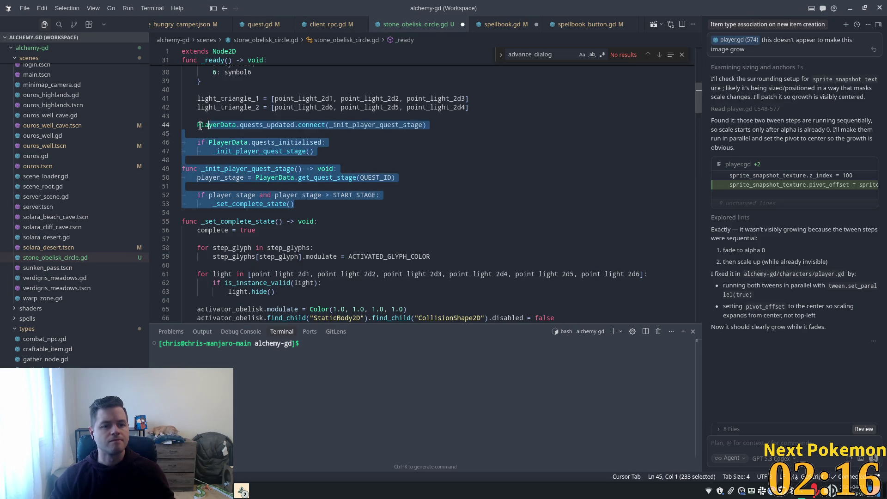
pyautogui.click(490, 26)
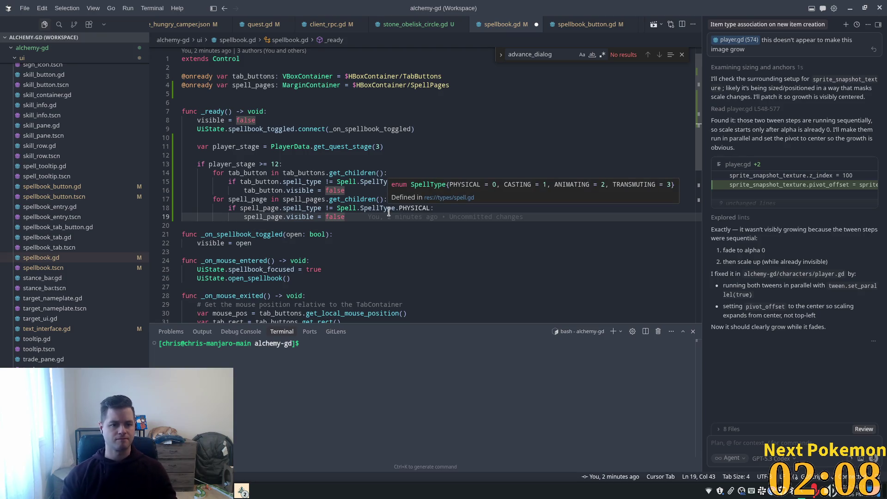
# Step: Accept the suggested quest-stage code and delete the old player_stage checks on lines 11–19
pyautogui.press('Return')
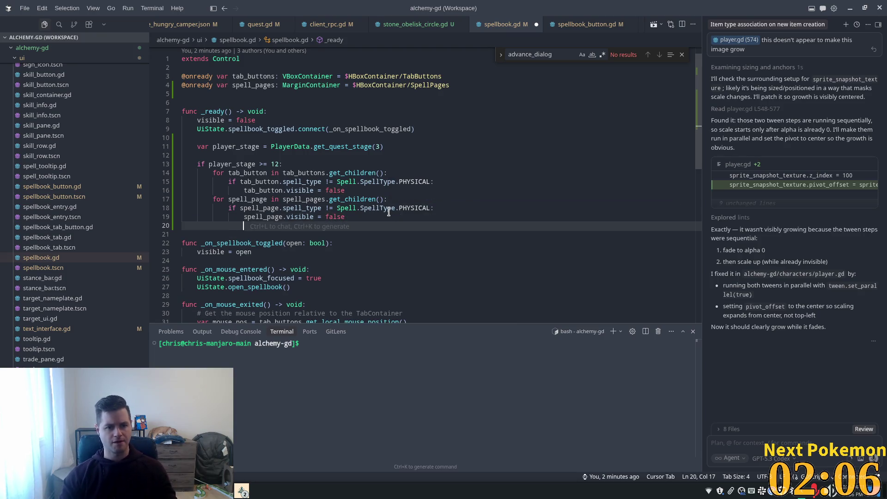
pyautogui.press('Tab')
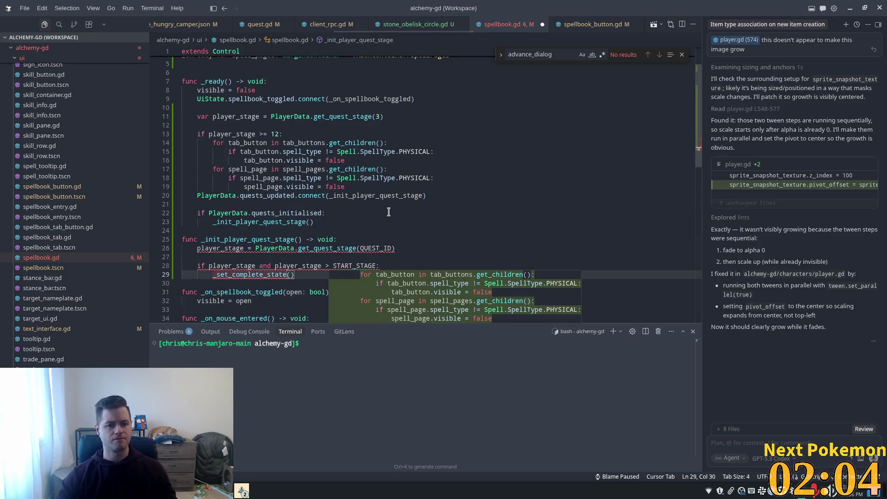
pyautogui.press('Tab')
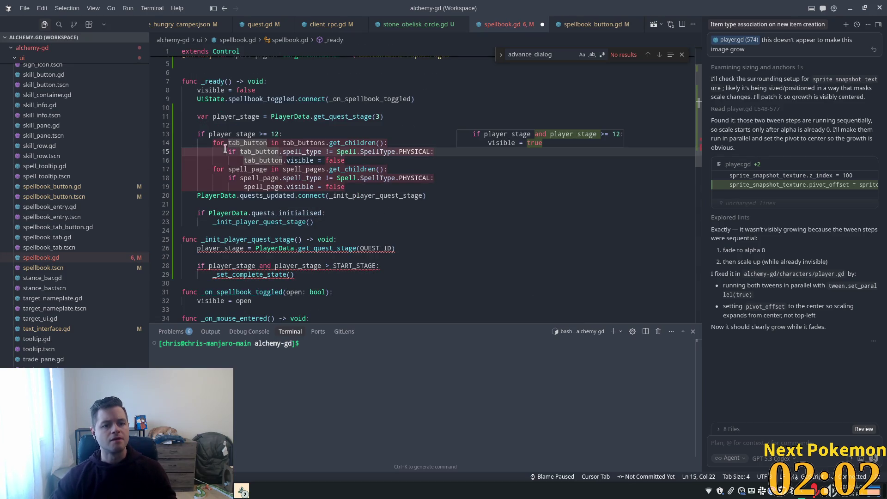
pyautogui.moveTo(198, 116)
pyautogui.mouseDown()
pyautogui.moveTo(434, 160)
pyautogui.moveTo(402, 178)
pyautogui.moveTo(449, 184)
pyautogui.mouseUp()
pyautogui.press('BackSpace')
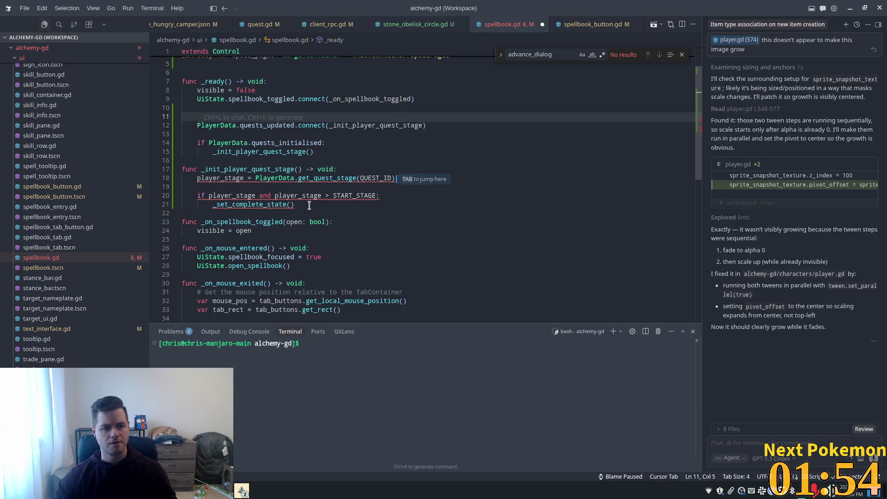
# Step: Replace the old stage check with a loop hiding non-PHYSICAL tabs and pages, then select lines 12–26
pyautogui.moveTo(310, 205); pyautogui.dragTo(197, 179)
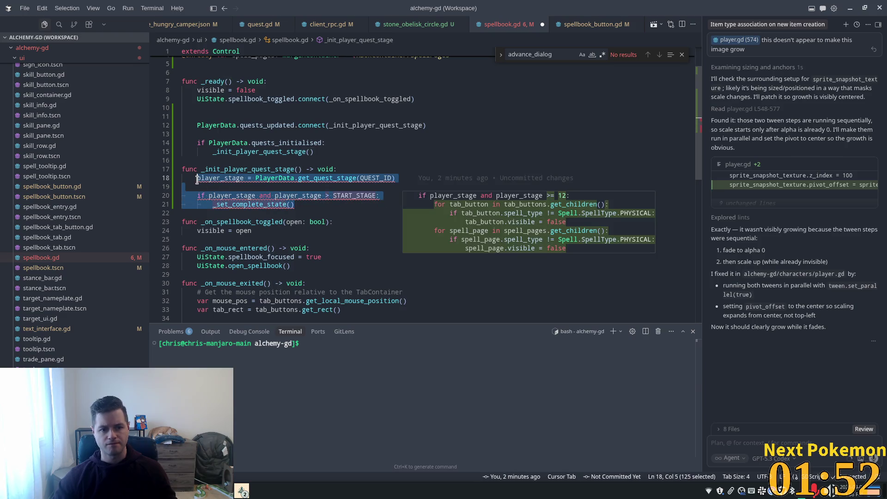
pyautogui.press('Tab')
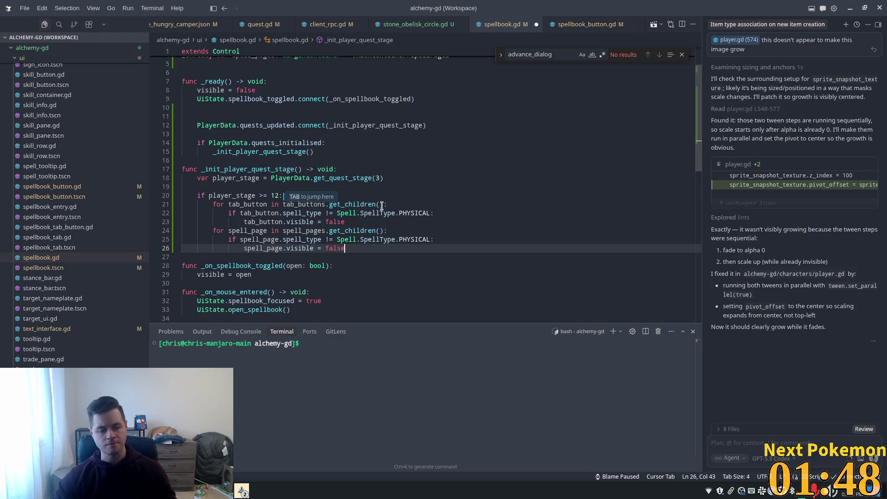
pyautogui.moveTo(382, 213)
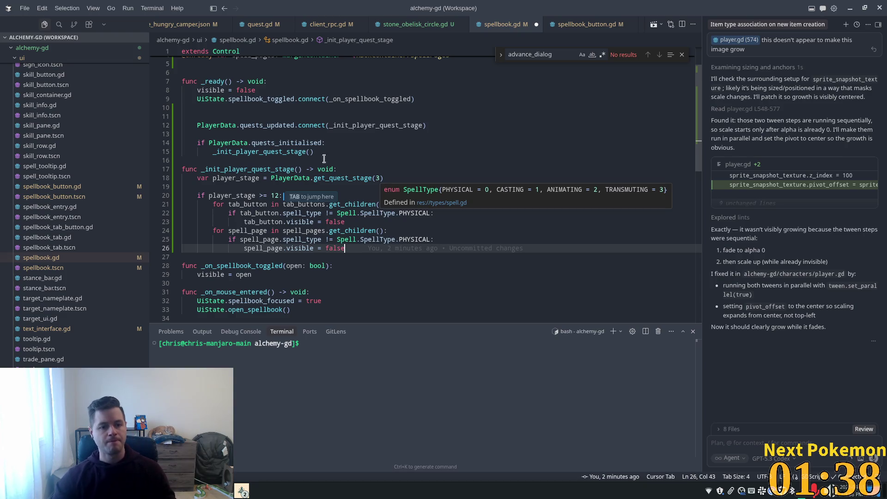
pyautogui.click(290, 141)
pyautogui.click(320, 169)
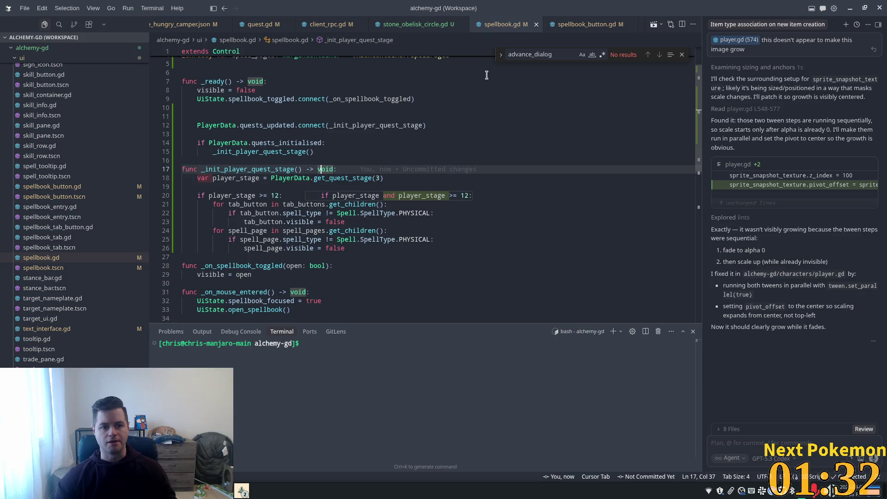
pyautogui.moveTo(356, 251)
pyautogui.mouseDown()
pyautogui.moveTo(197, 143)
pyautogui.moveTo(198, 125)
pyautogui.mouseUp()
# Step: In spellbook_button.gd, add the quests_updated connection and an _init_player_quest_stage function
pyautogui.click(554, 31)
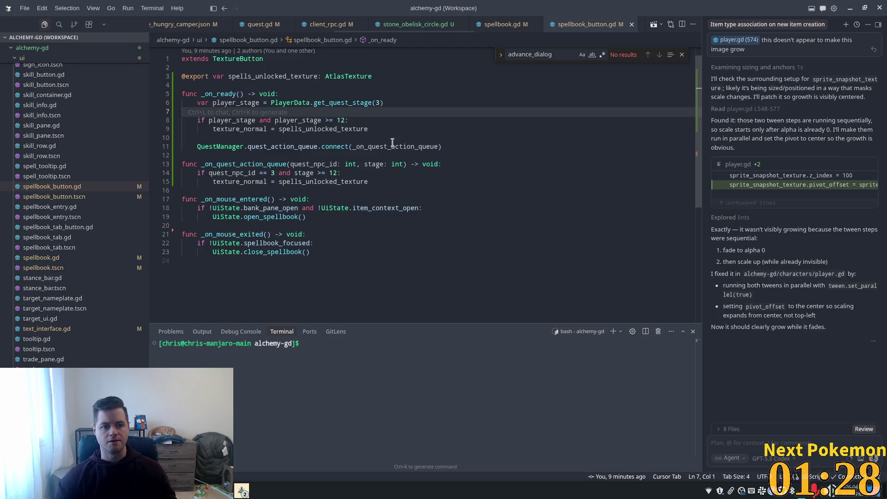
pyautogui.doubleClick(259, 146)
pyautogui.click(350, 117)
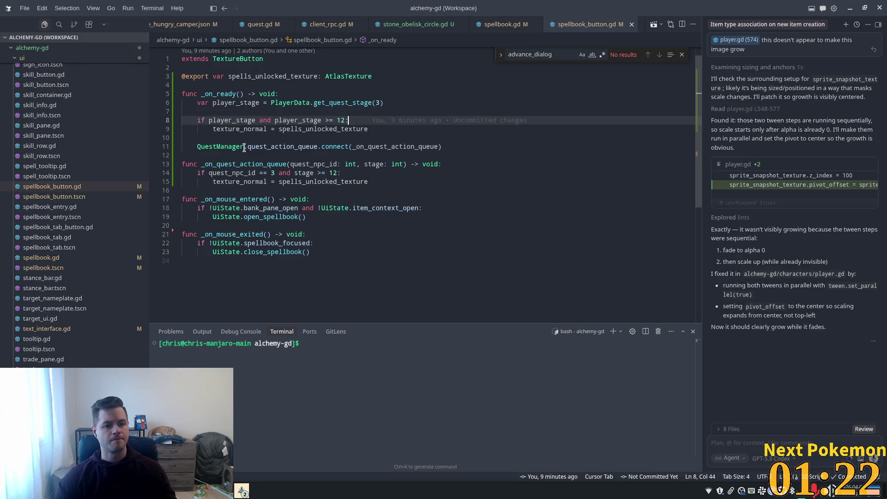
pyautogui.click(438, 147)
pyautogui.press('Tab')
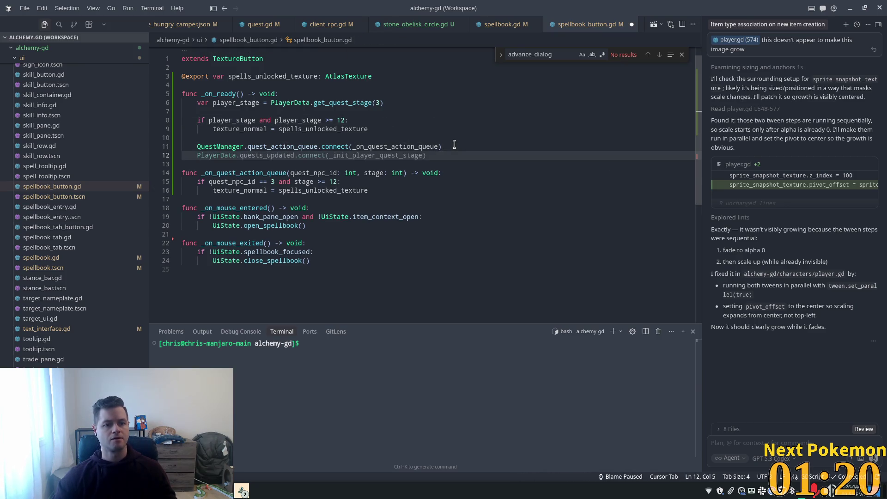
pyautogui.press('Tab')
# Step: Delete the duplicated stage check and leftover empty lines from _on_ready
pyautogui.scroll(-2, 295, 172)
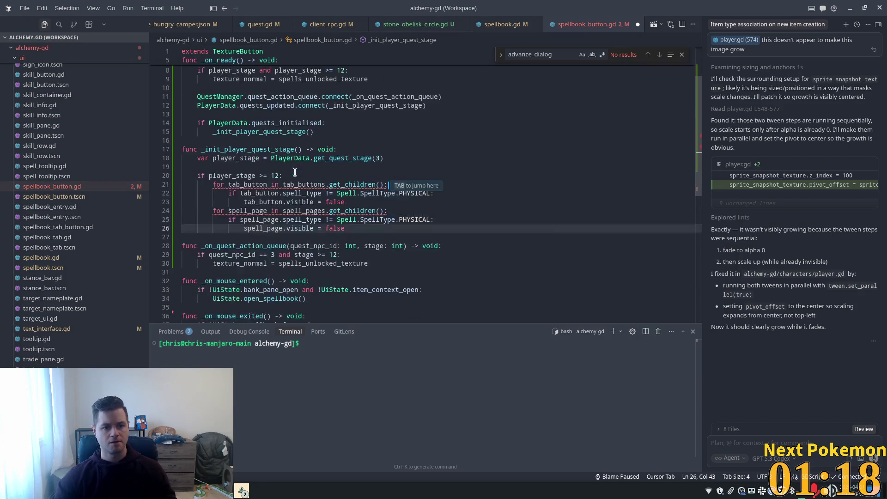
pyautogui.scroll(2, 279, 110)
pyautogui.click(238, 196)
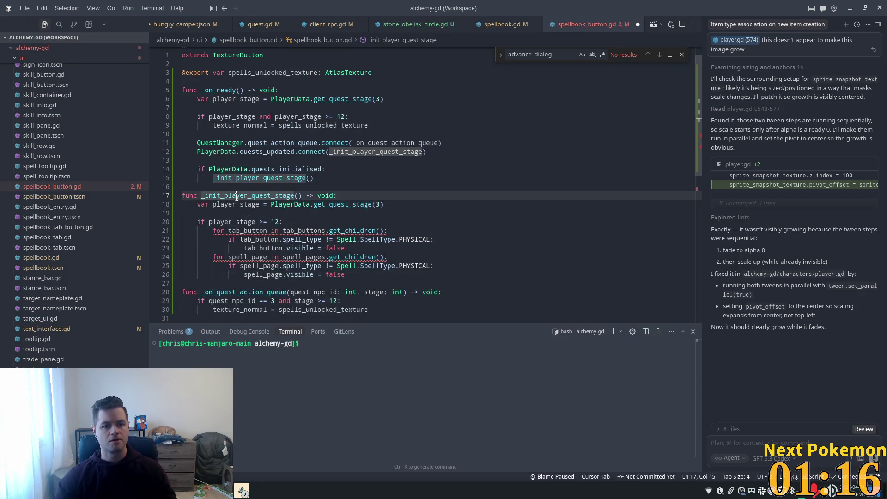
pyautogui.click(378, 125)
pyautogui.moveTo(378, 125)
pyautogui.mouseDown()
pyautogui.moveTo(199, 117)
pyautogui.moveTo(196, 99)
pyautogui.mouseUp()
pyautogui.press('BackSpace')
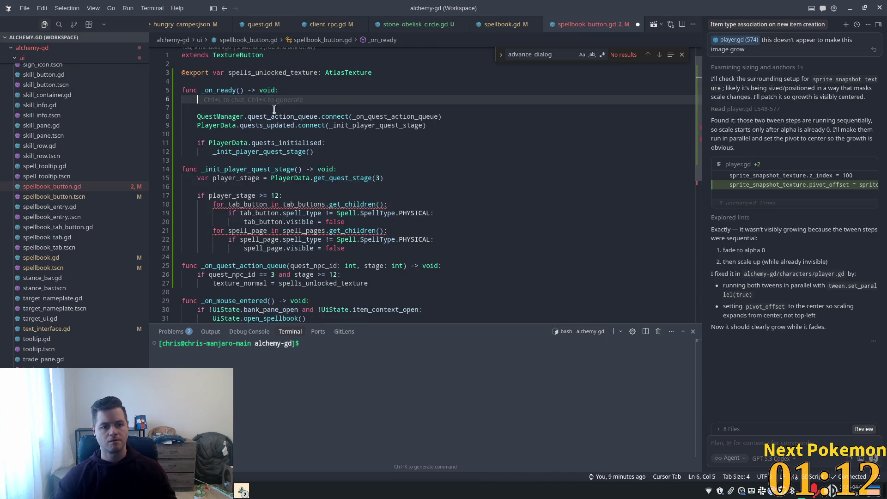
pyautogui.press('BackSpace')
pyautogui.press('BackSpace')
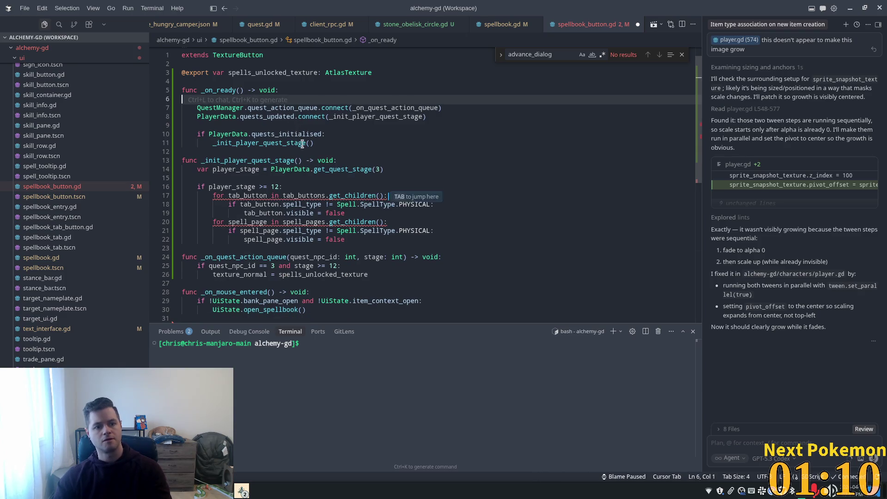
pyautogui.press('Delete')
# Step: Replace the copied spell-hiding loop with the stage-12 unlocked-texture check and select the quest_action_queue connection line
pyautogui.moveTo(358, 235)
pyautogui.mouseDown()
pyautogui.moveTo(194, 193)
pyautogui.moveTo(191, 167)
pyautogui.mouseUp()
pyautogui.press('Tab')
pyautogui.press('Tab')
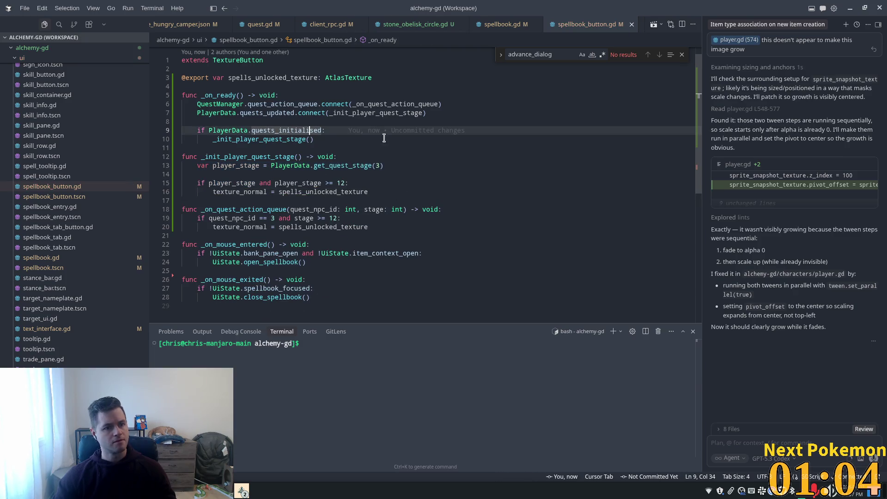
pyautogui.click(336, 122)
pyautogui.click(300, 113)
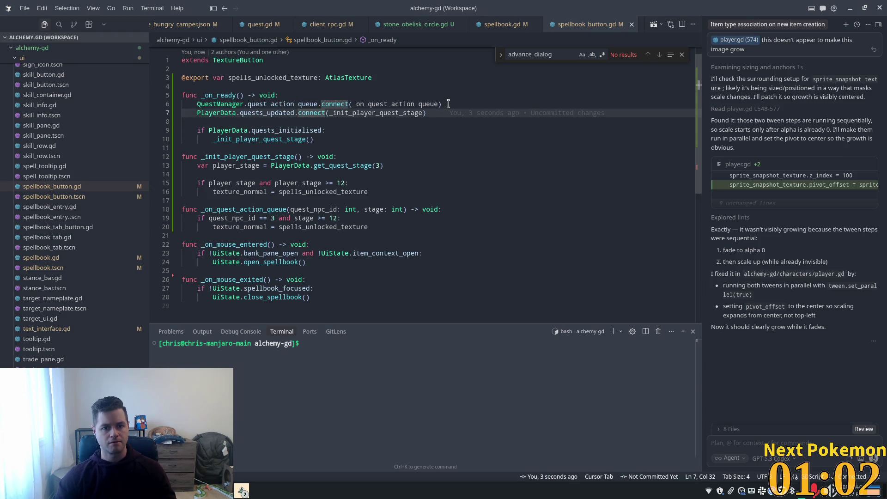
pyautogui.click(448, 104)
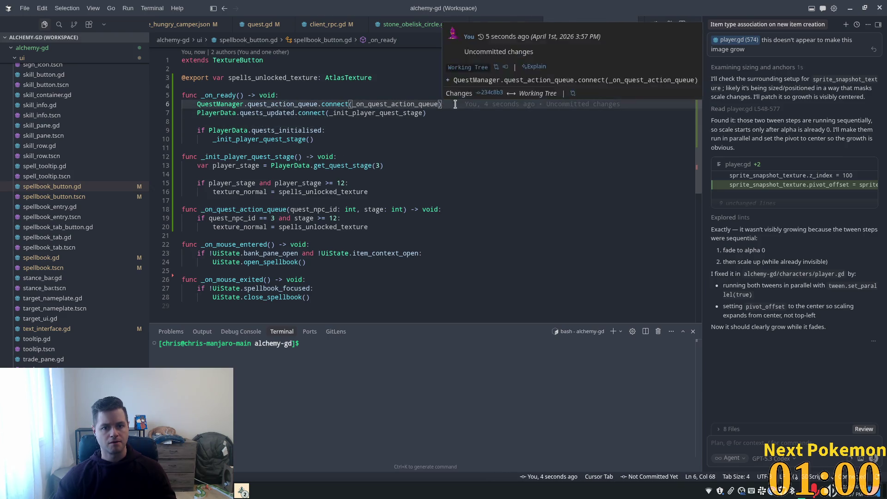
pyautogui.moveTo(456, 104); pyautogui.dragTo(193, 101)
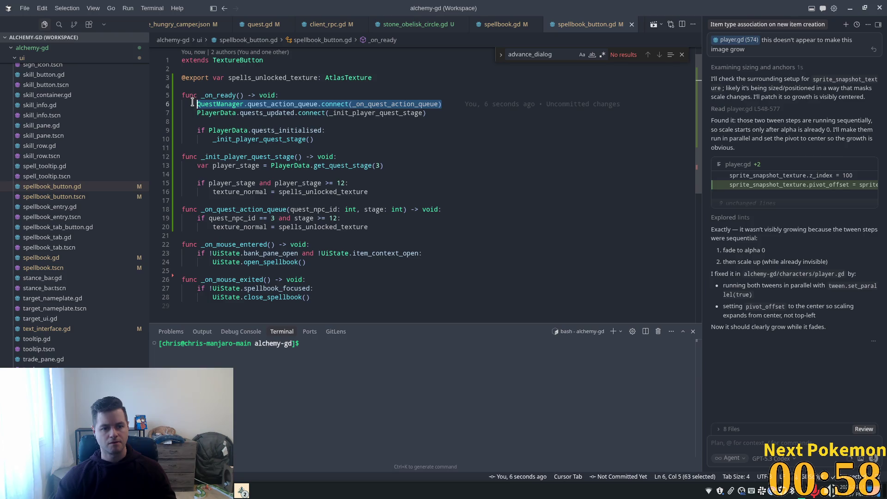
# Step: In spellbook.gd, add the quest_action_queue connection and the suggested _on_quest_action_queue handler checking quest 3 stage 12
pyautogui.click(502, 24)
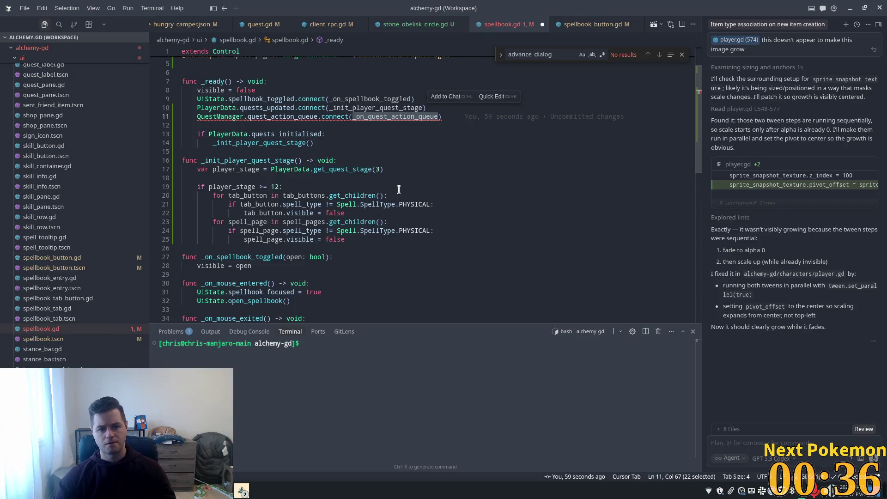
pyautogui.click(199, 246)
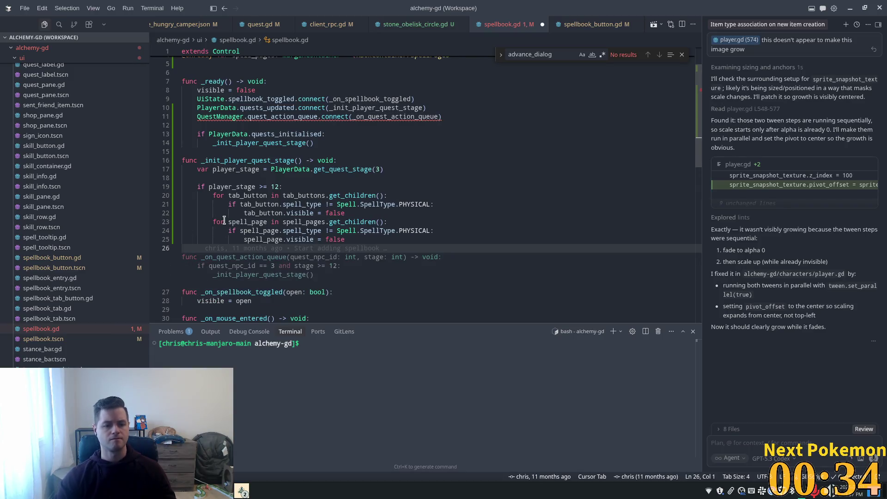
pyautogui.press('Return')
pyautogui.press('Tab')
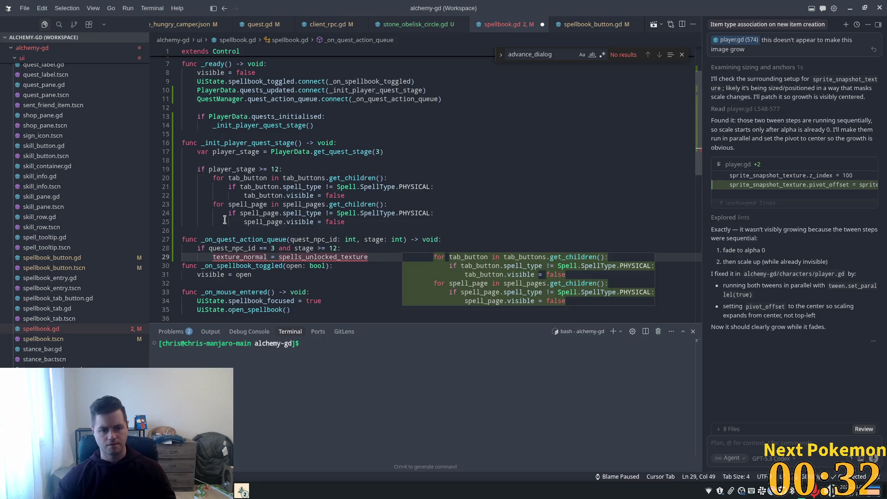
pyautogui.scroll(-2, 266, 202)
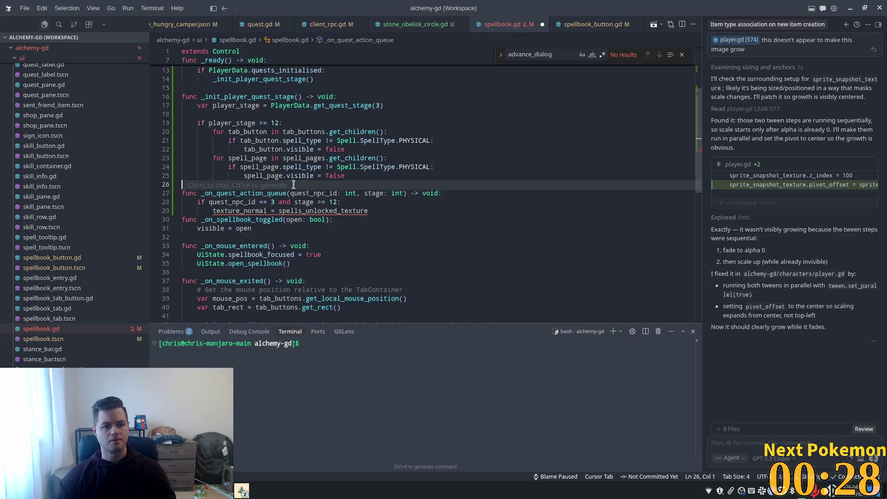
# Step: Add blank lines after the handler and start a new function typed as 'func _unlock'
pyautogui.click(279, 114)
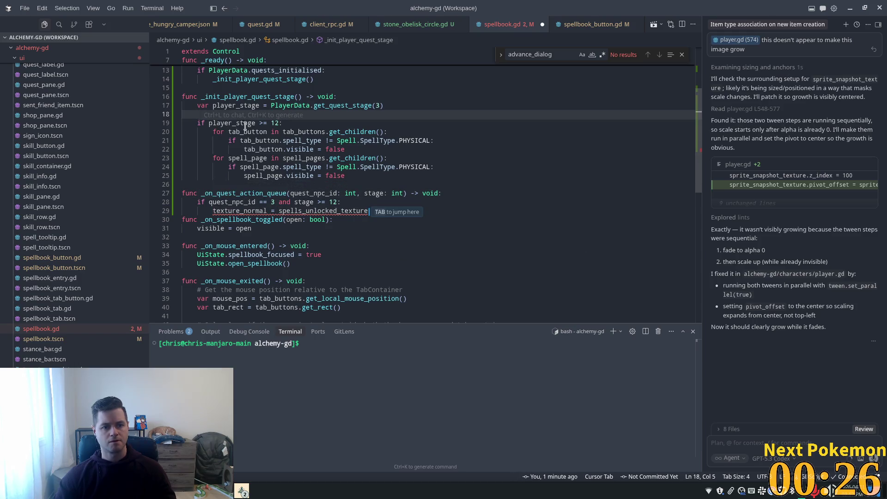
pyautogui.click(393, 150)
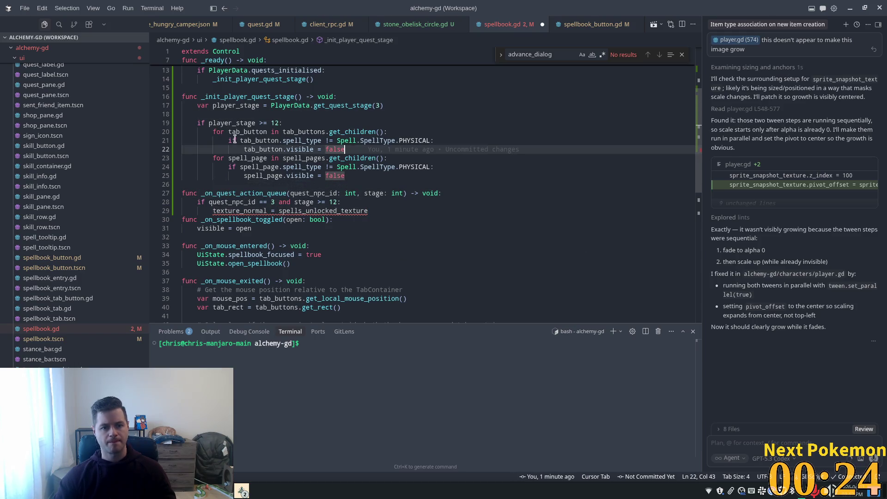
pyautogui.press('Down')
pyautogui.press('Down')
pyautogui.press('Down')
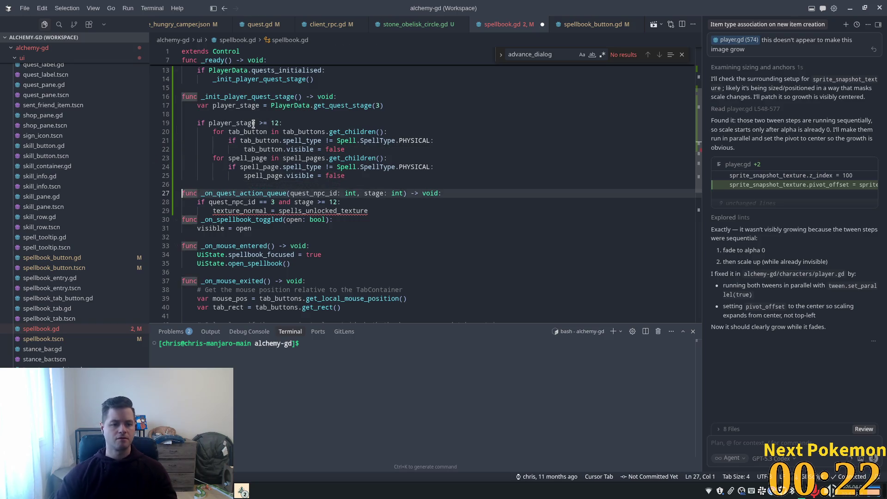
pyautogui.press('Down')
pyautogui.press('Return')
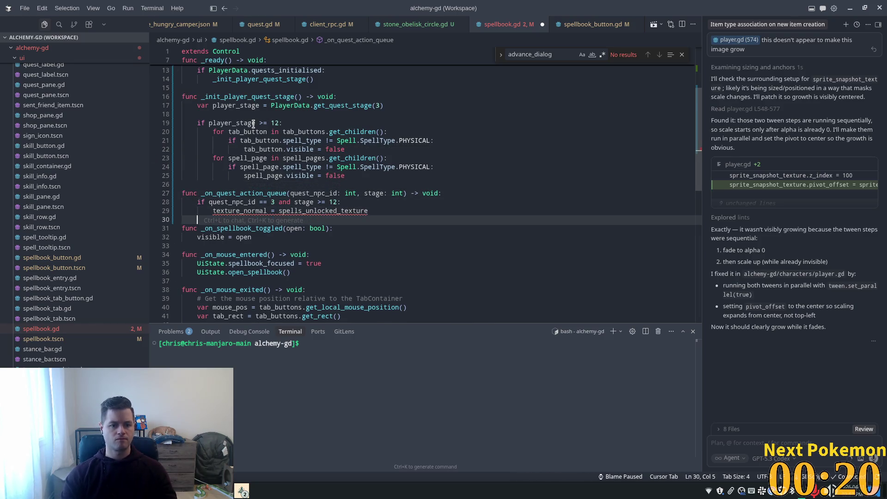
pyautogui.press('Up')
pyautogui.press('Return')
pyautogui.write('func ')
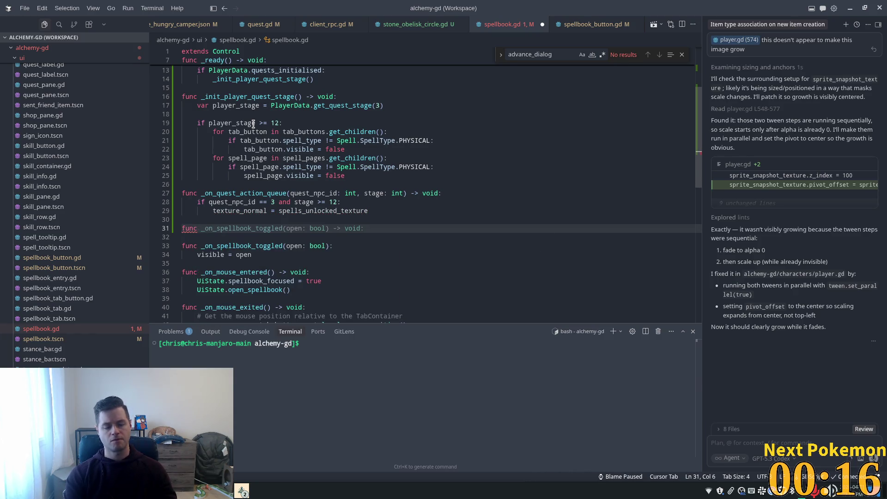
pyautogui.write('_unlock')
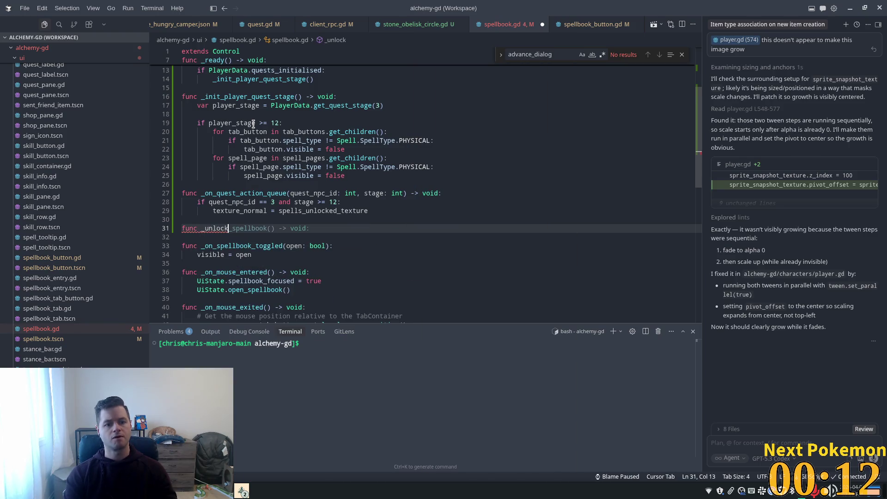
# Step: Complete the _unlock_spellbook signature and replace the quest-stage check's hiding loops with an unlock call
pyautogui.press('Tab')
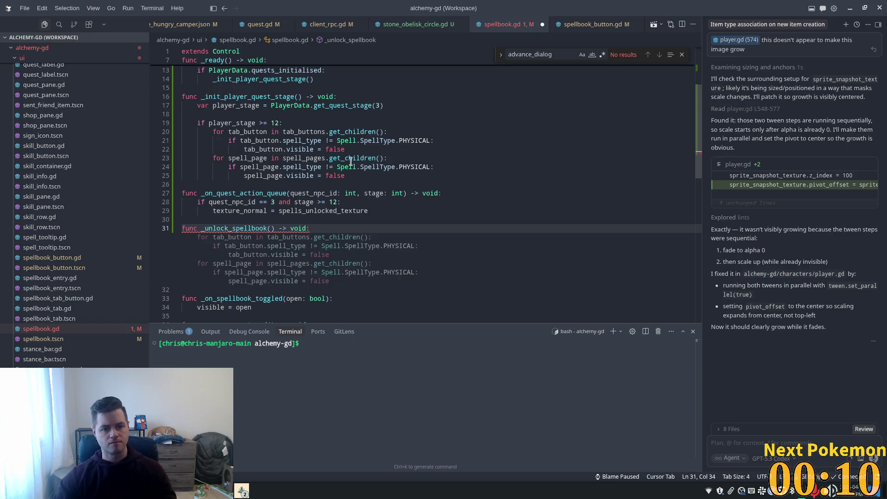
pyautogui.moveTo(346, 176)
pyautogui.mouseDown()
pyautogui.moveTo(198, 138)
pyautogui.moveTo(204, 123)
pyautogui.mouseUp()
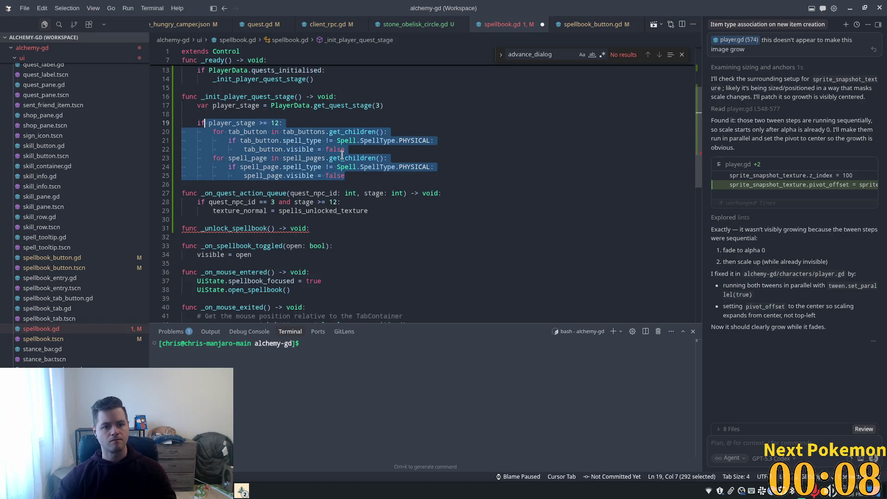
pyautogui.moveTo(347, 176); pyautogui.dragTo(213, 132)
pyautogui.press('BackSpace')
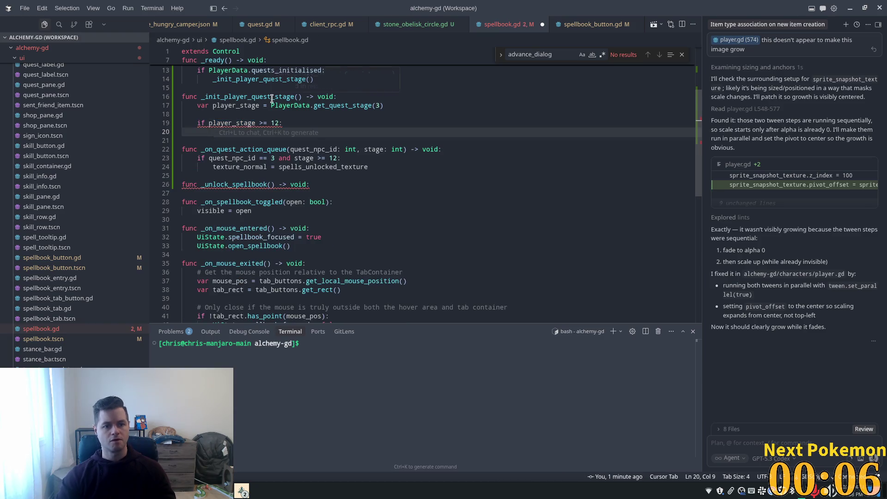
pyautogui.write('unlock')
pyautogui.press('Return')
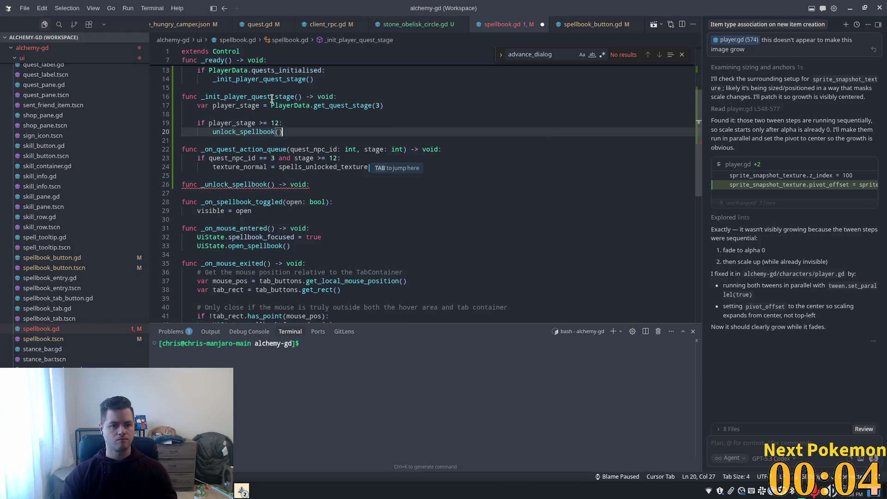
pyautogui.press('Tab')
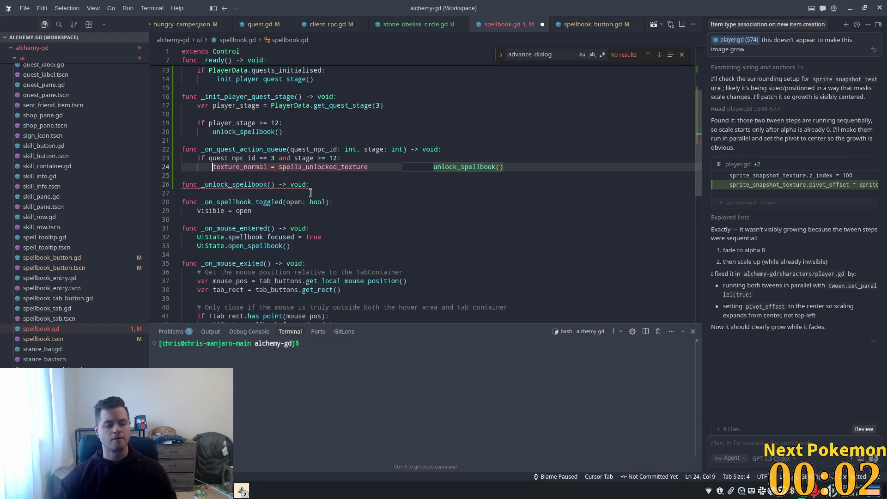
pyautogui.click(240, 202)
# Step: Fill _unlock_spellbook with the suggested body hiding non-PHYSICAL tabs and pages
pyautogui.click(226, 198)
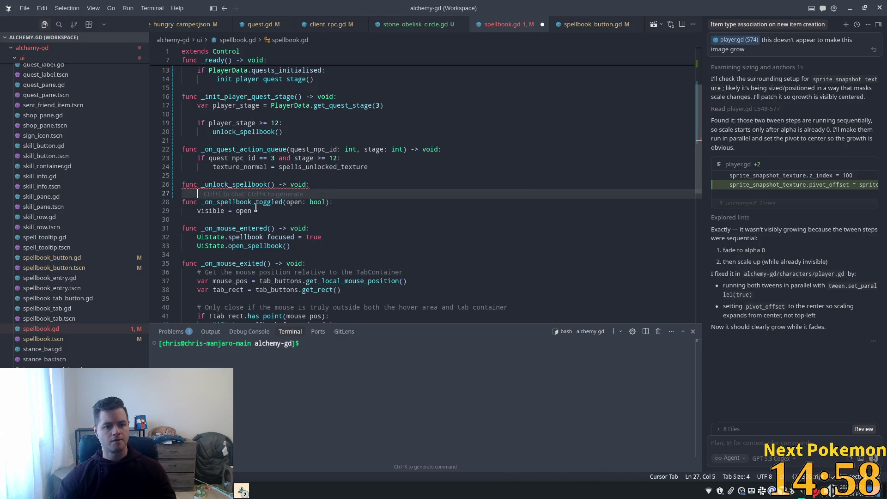
pyautogui.press('Tab')
pyautogui.press('Return')
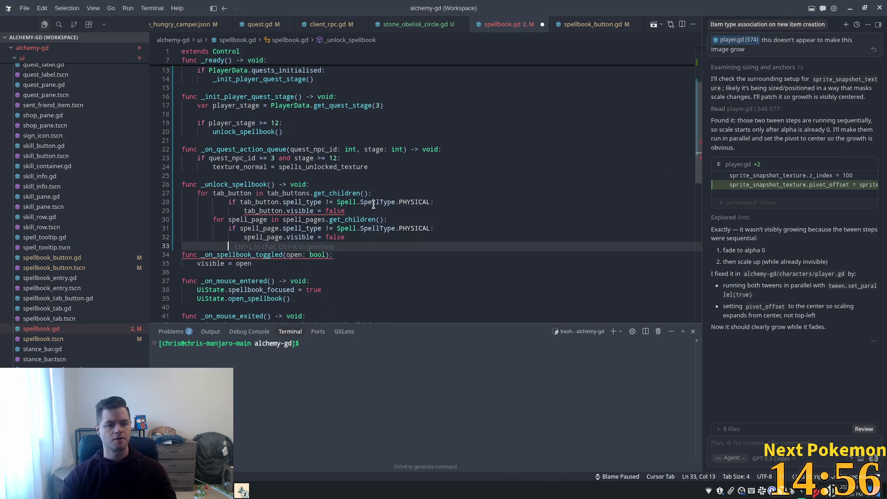
pyautogui.press('BackSpace')
# Step: Replace the texture assignment on line 24 of the quest-action handler with _unlock_spellbook()
pyautogui.click(240, 184)
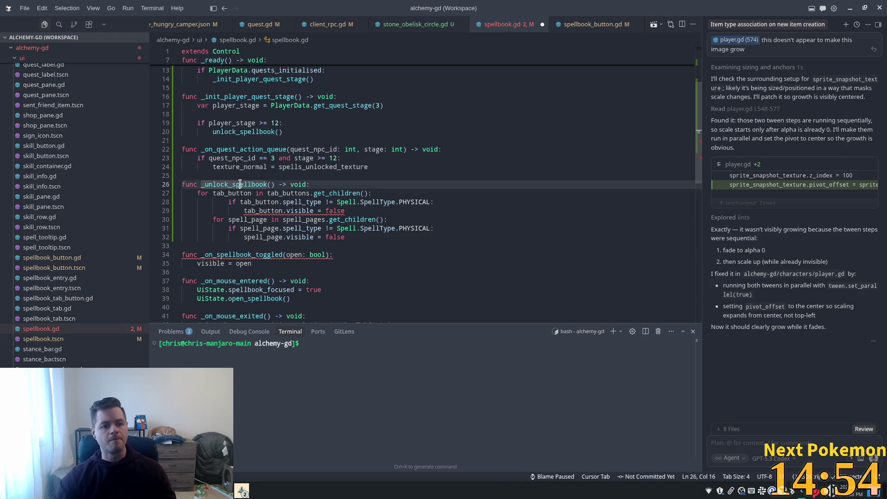
pyautogui.press('Tab')
pyautogui.moveTo(271, 171); pyautogui.dragTo(206, 166)
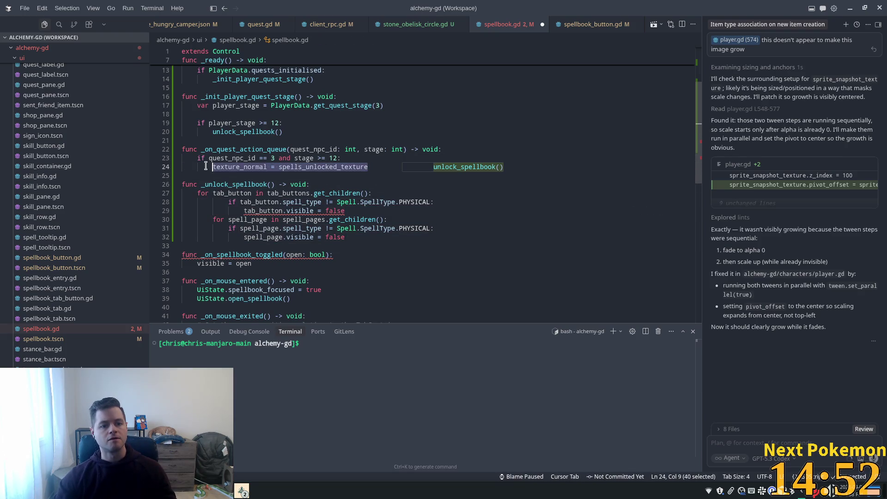
pyautogui.write('_unlock_spellbook(')
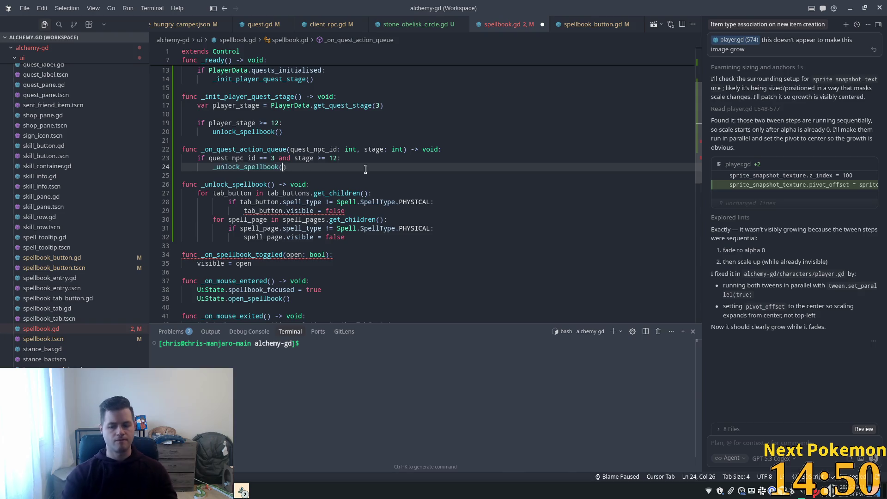
pyautogui.press('Escape')
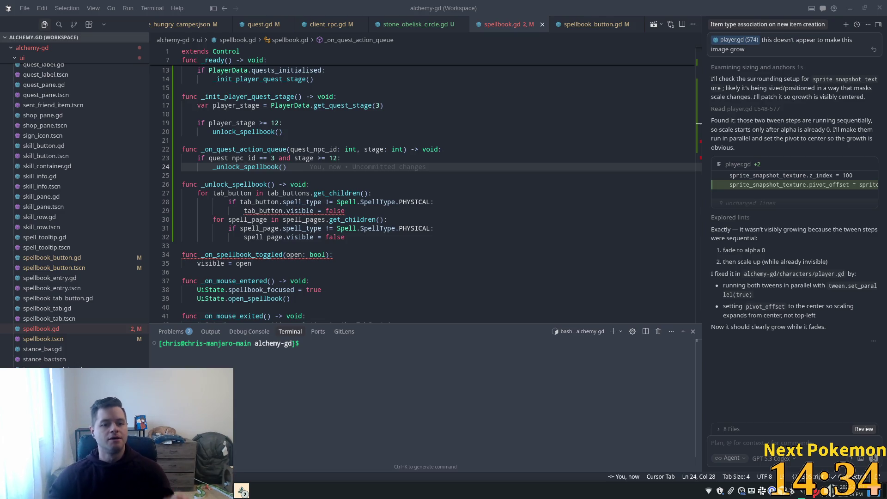
# Step: Fix the indentation inside _unlock_spellbook, de-indenting lines 28–32 one level
pyautogui.click(293, 193)
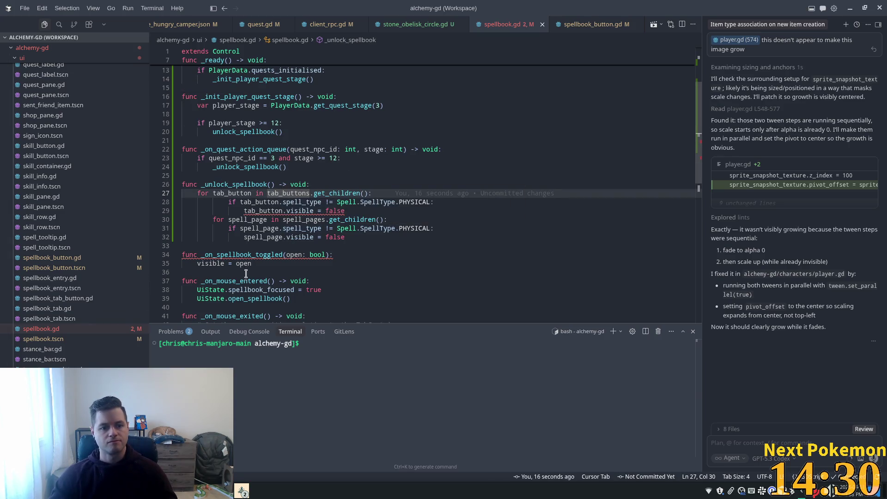
pyautogui.click(277, 265)
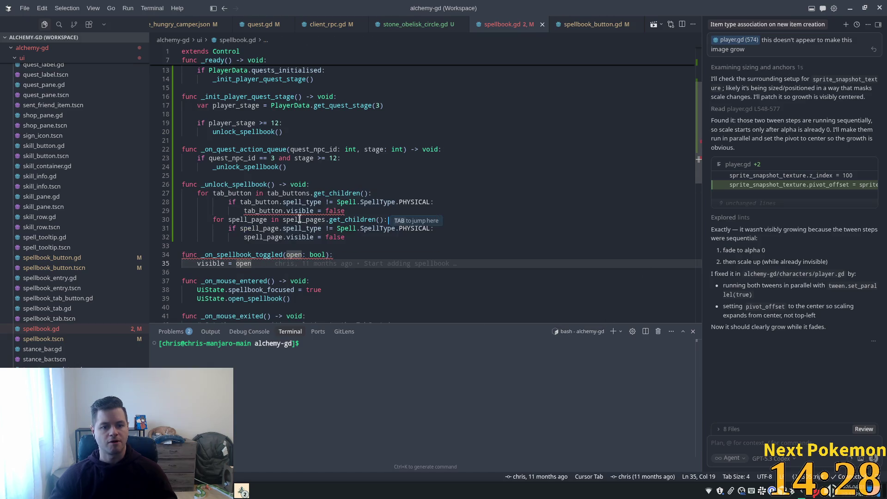
pyautogui.press('Tab')
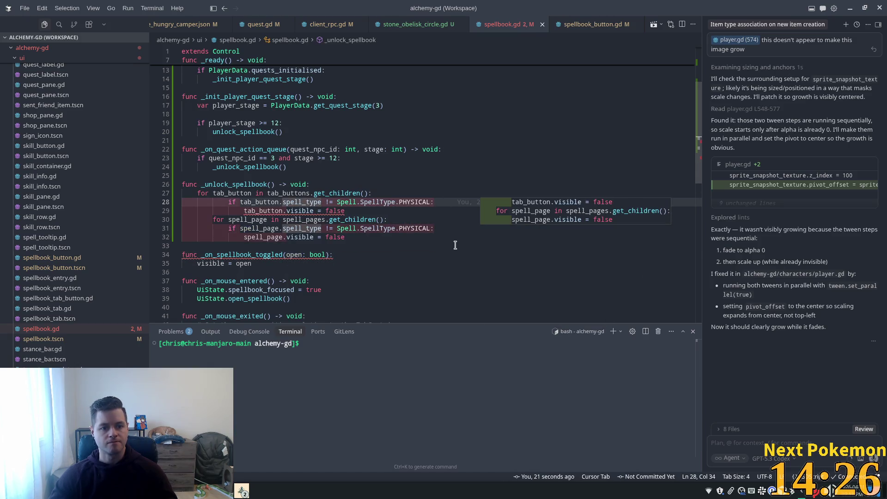
pyautogui.press('Tab')
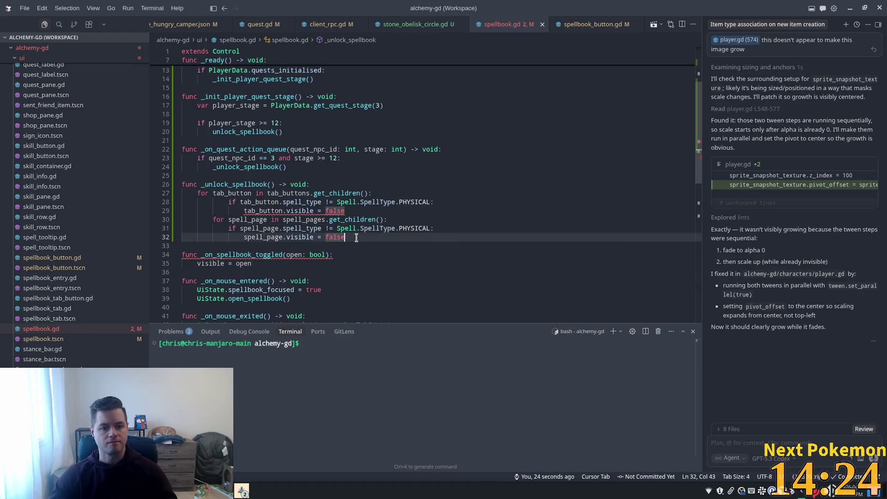
pyautogui.moveTo(357, 238); pyautogui.dragTo(227, 202)
pyautogui.hotkey('shift', 'Tab')
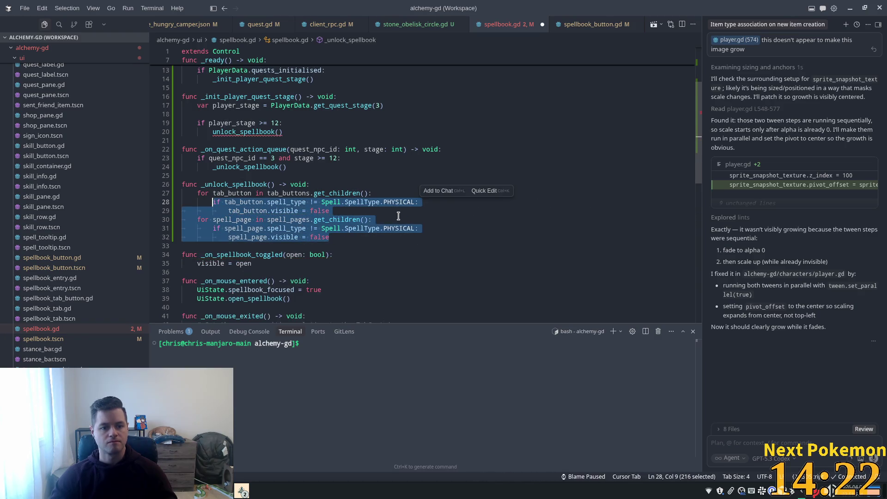
pyautogui.click(227, 229)
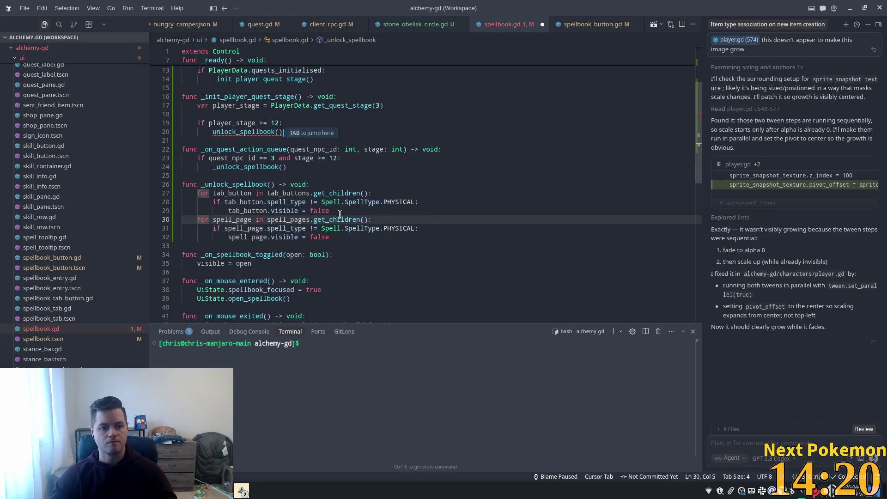
pyautogui.click(302, 194)
pyautogui.click(324, 185)
pyautogui.scroll(3, 331, 176)
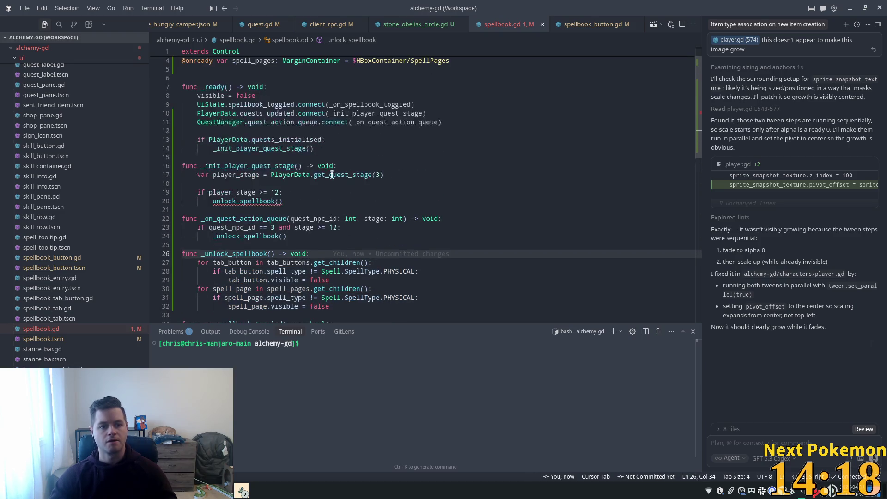
# Step: Correct the line-20 call to _unlock_spellbook() and bring up the running Alchemy game windows
pyautogui.click(252, 200)
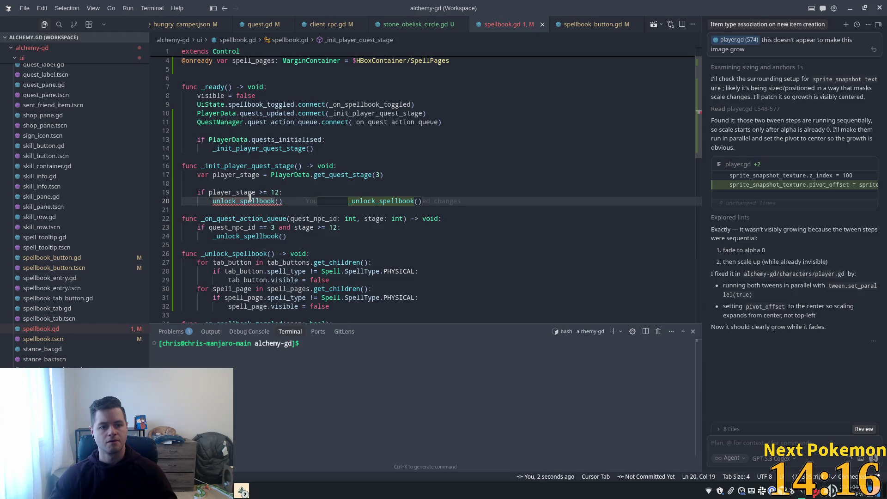
pyautogui.moveTo(251, 197)
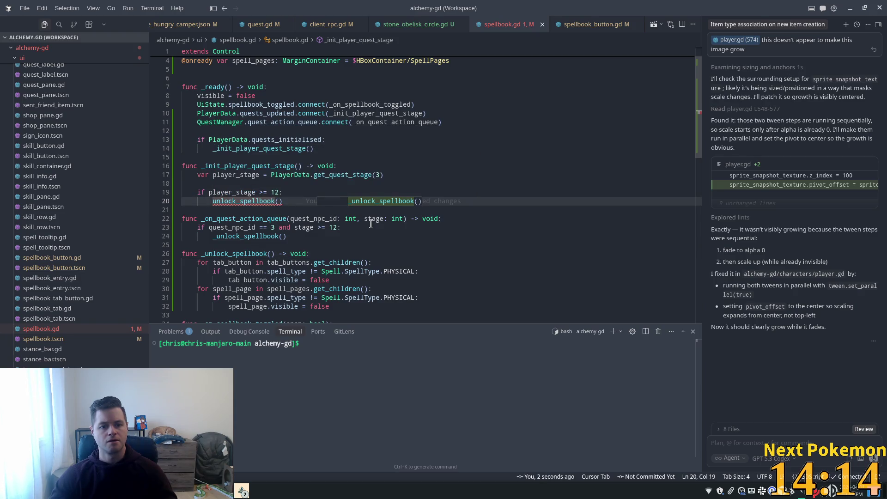
pyautogui.press('Tab')
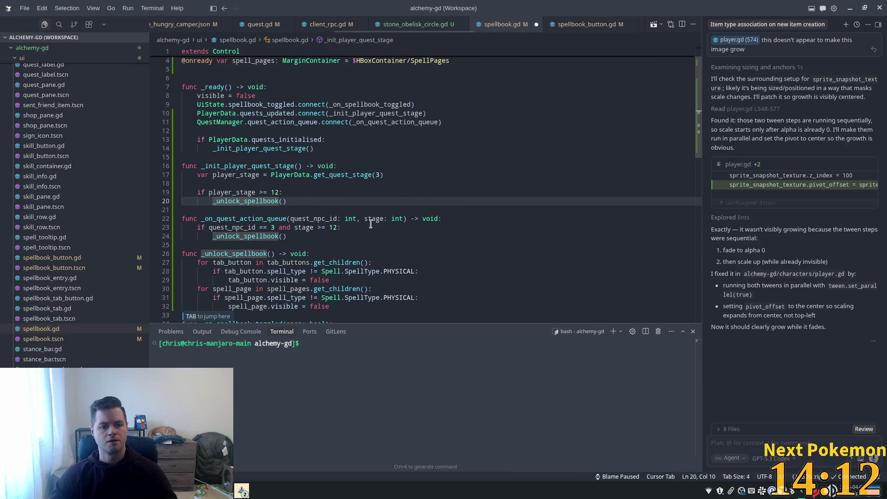
pyautogui.click(345, 192)
pyautogui.scroll(1, 345, 212)
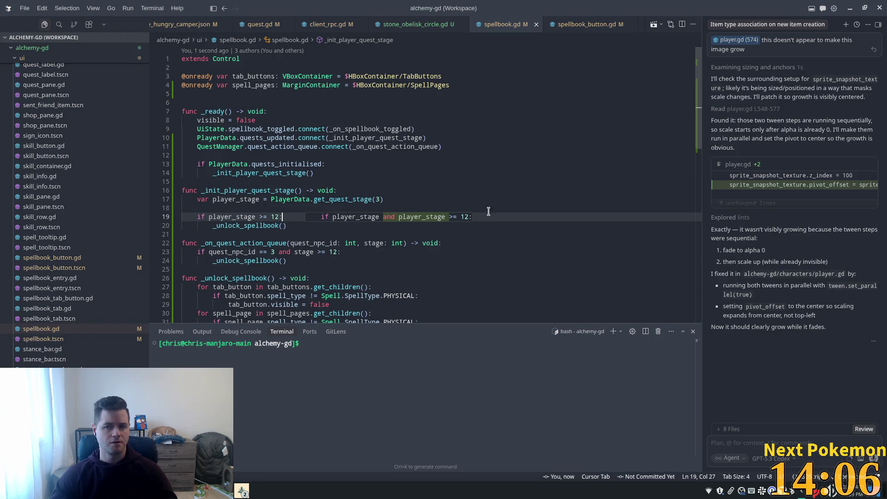
pyautogui.click(241, 491)
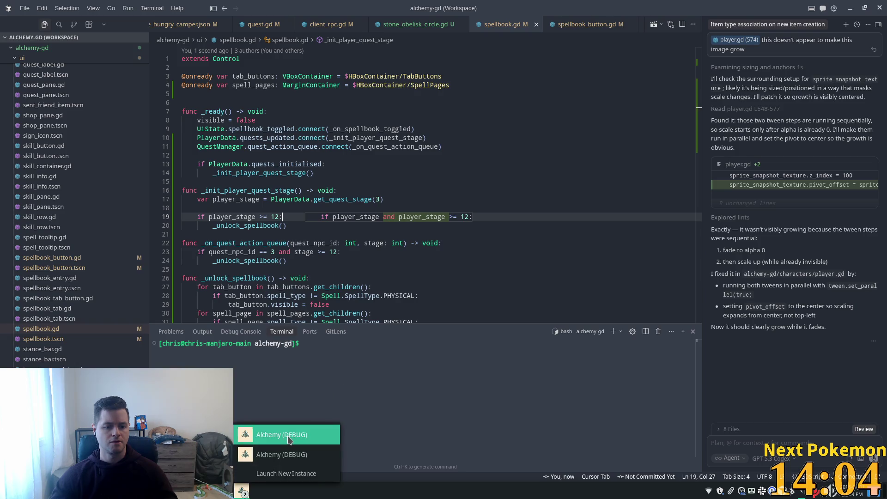
# Step: Bring the Alchemy game windows forward, stop the running session and relaunch the project
pyautogui.click(278, 434)
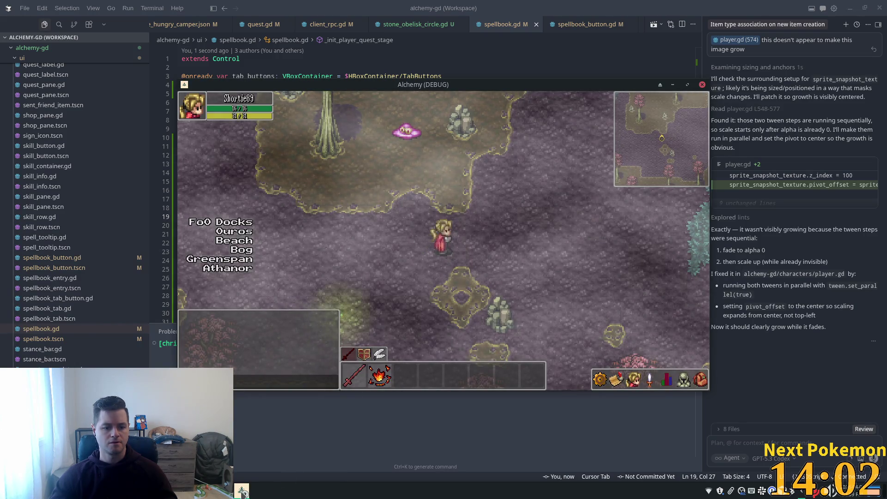
pyautogui.click(241, 491)
pyautogui.click(319, 399)
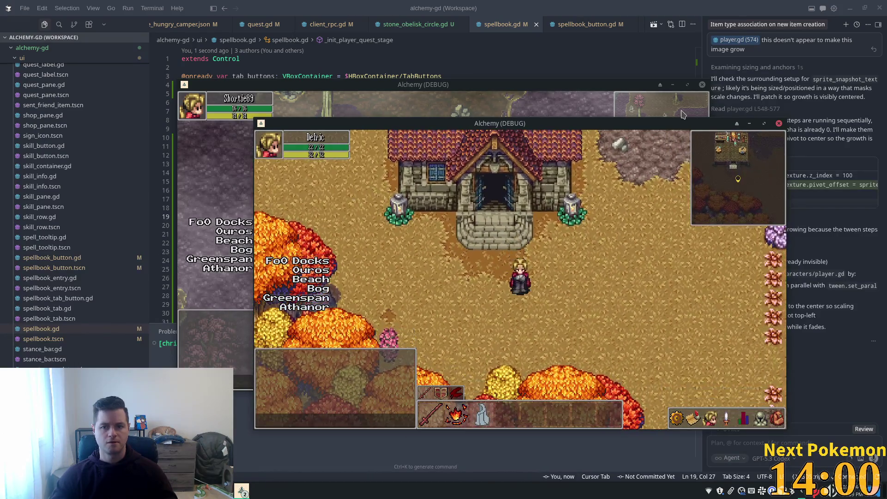
pyautogui.press('Escape')
pyautogui.press('Escape')
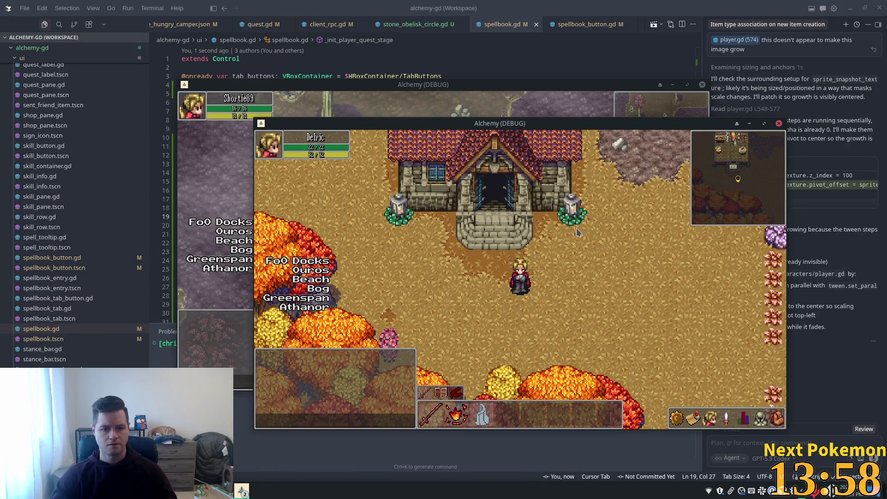
pyautogui.press('F8')
pyautogui.press('F5')
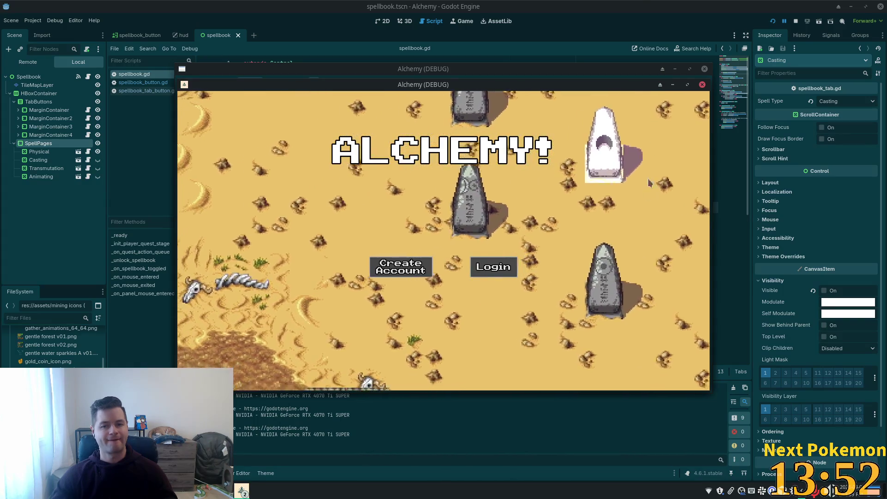
# Step: Stop the game and quick-open solara_desert.tscn by searching 'solara'
pyautogui.press('F8')
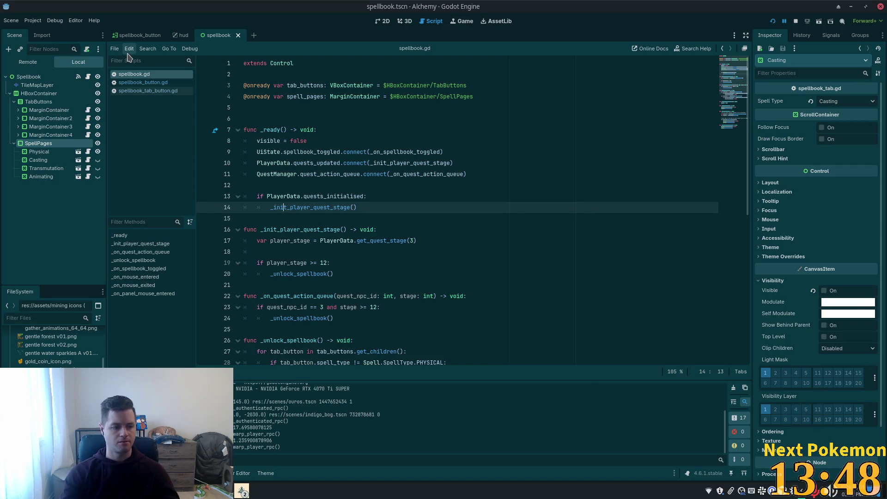
pyautogui.hotkey('shift', 'alt', 'o')
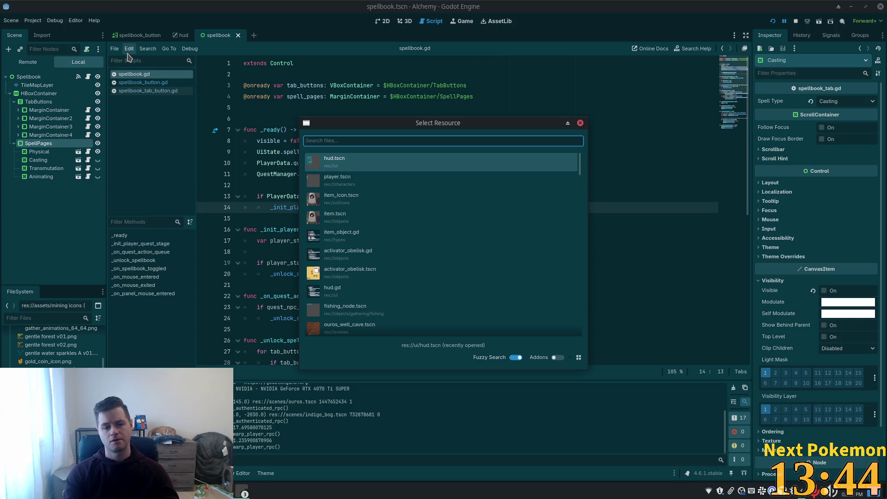
pyautogui.write('solara')
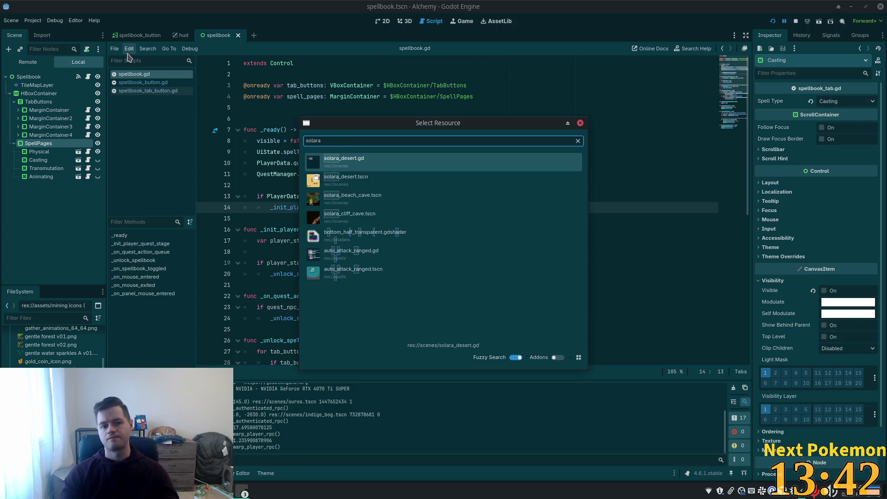
pyautogui.press('Down')
pyautogui.press('Return')
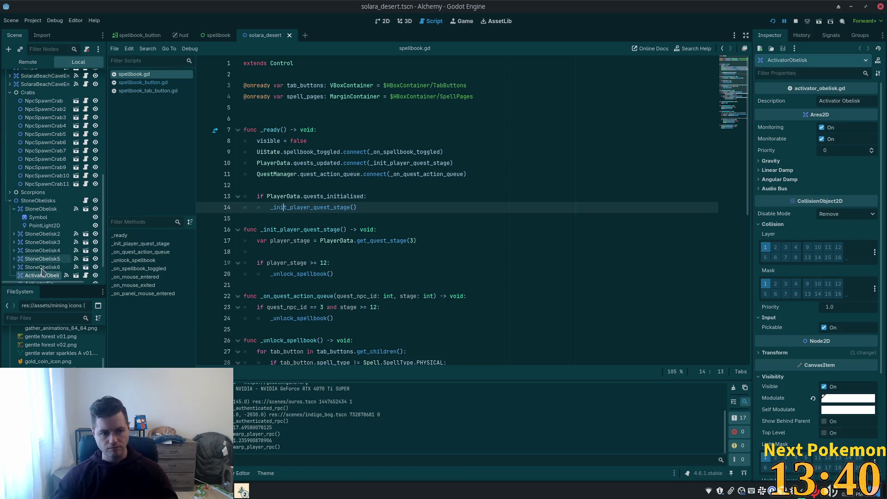
# Step: In 2D view, set the Activator Obelisk's modulate alpha to 0 and run the game
pyautogui.click(382, 20)
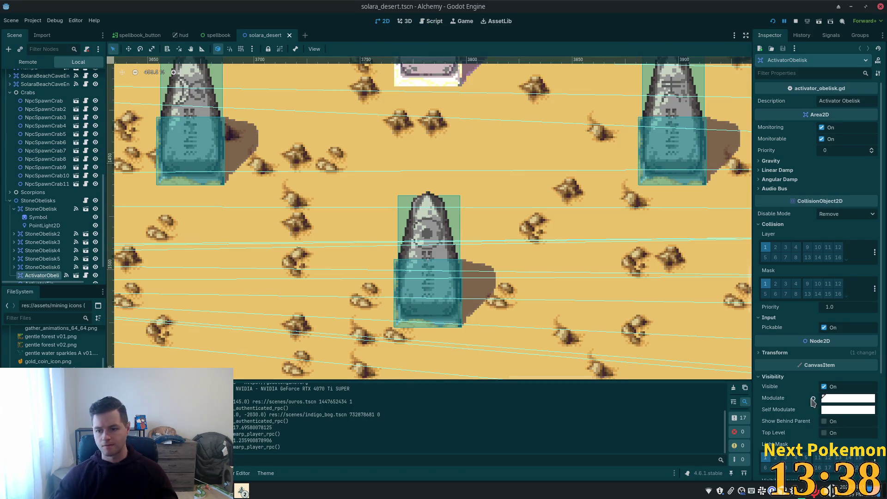
pyautogui.click(843, 398)
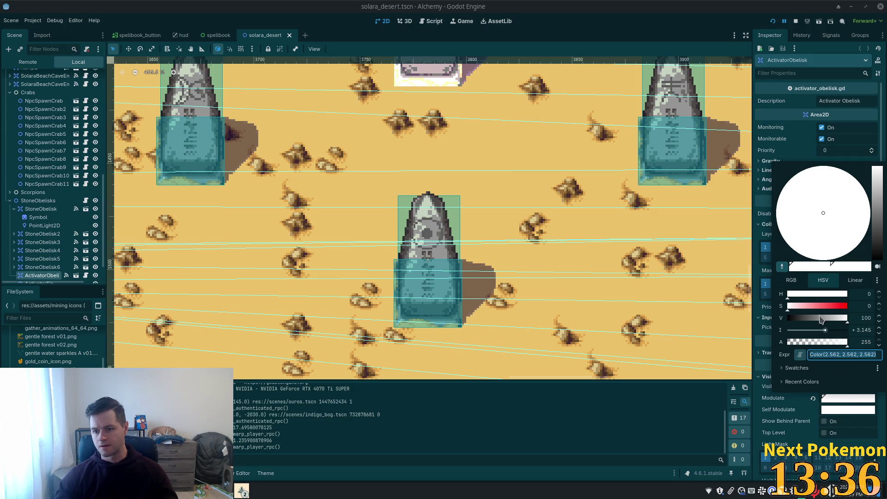
pyautogui.moveTo(820, 345); pyautogui.dragTo(689, 342)
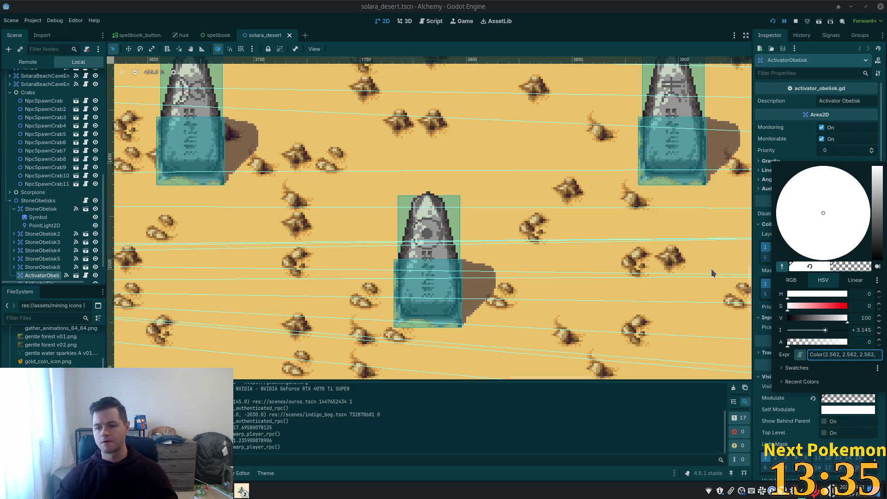
pyautogui.click(712, 273)
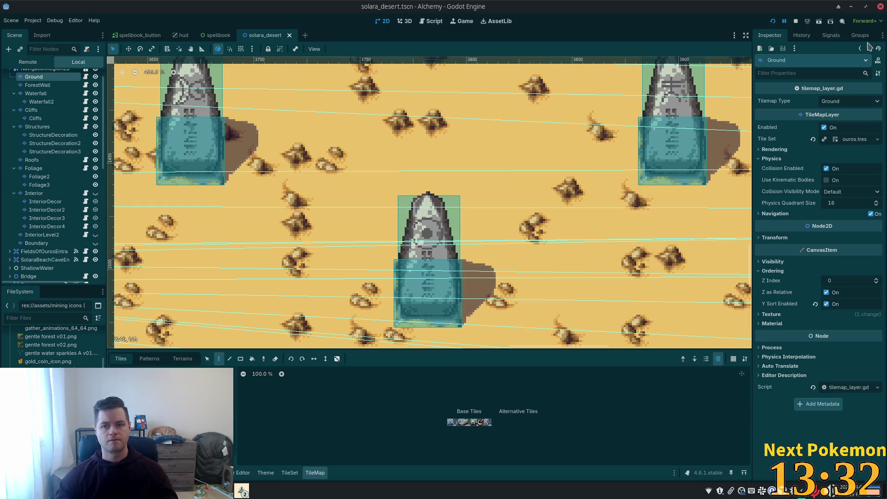
pyautogui.press('F5')
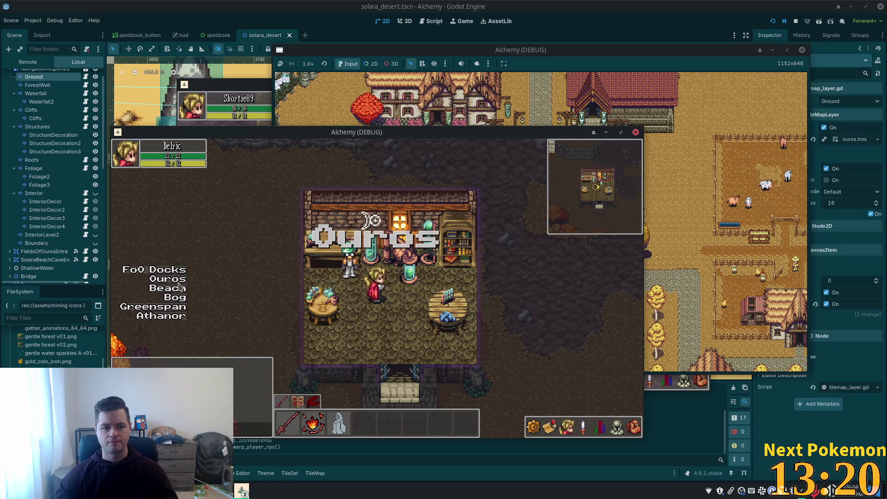
# Step: Warp to Solara Desert and walk north and east to the Activator Obelisk
pyautogui.click(172, 297)
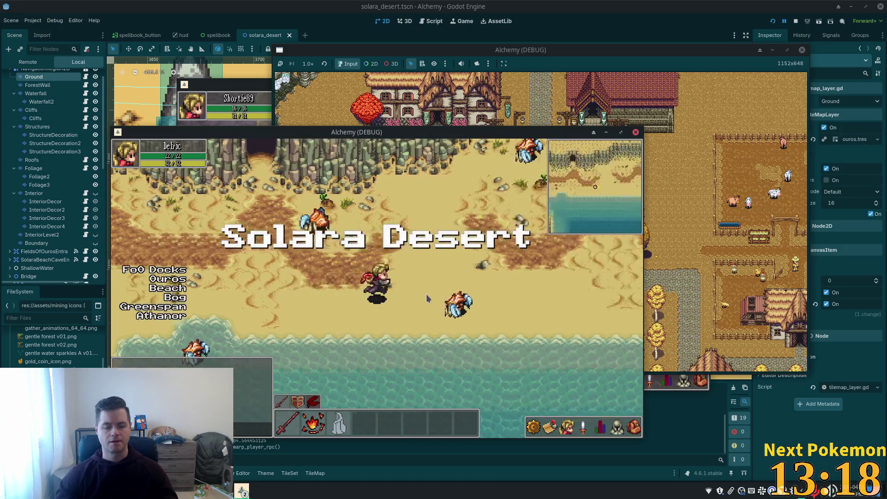
pyautogui.press('w')
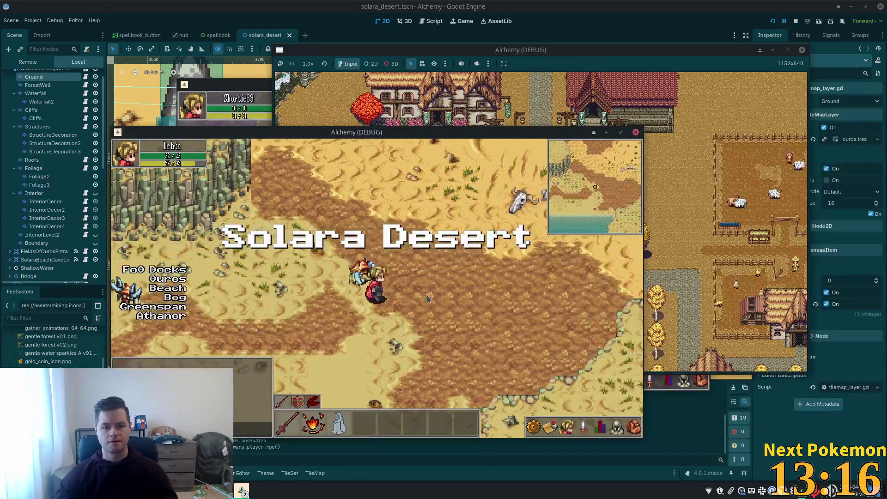
pyautogui.press('w')
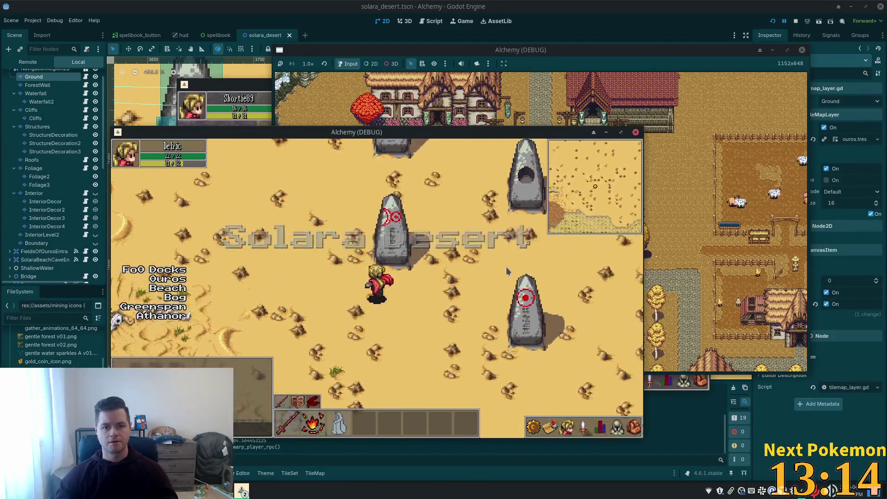
pyautogui.press('d')
# Step: Close the running game and relaunch the project with F5
pyautogui.press('Escape')
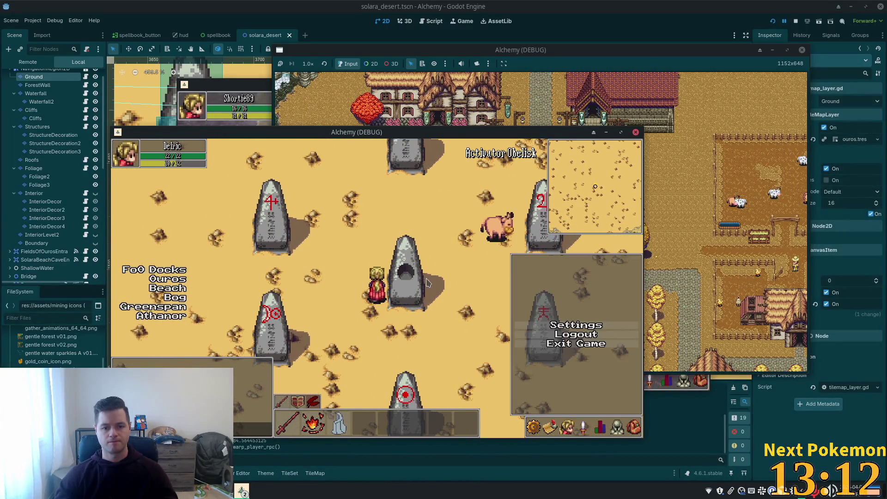
pyautogui.click(583, 342)
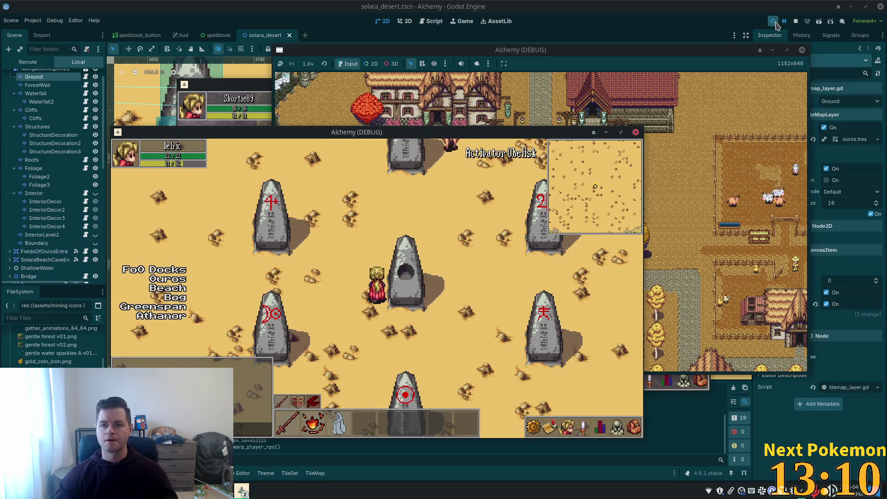
pyautogui.press('F5')
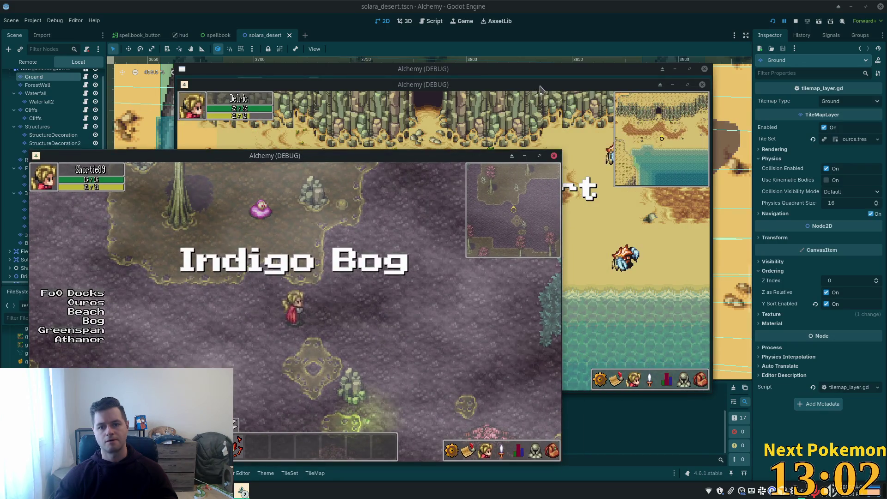
# Step: Walk north and east to the Activator Obelisk, circle the obelisks, then warp to Ouros
pyautogui.press('w')
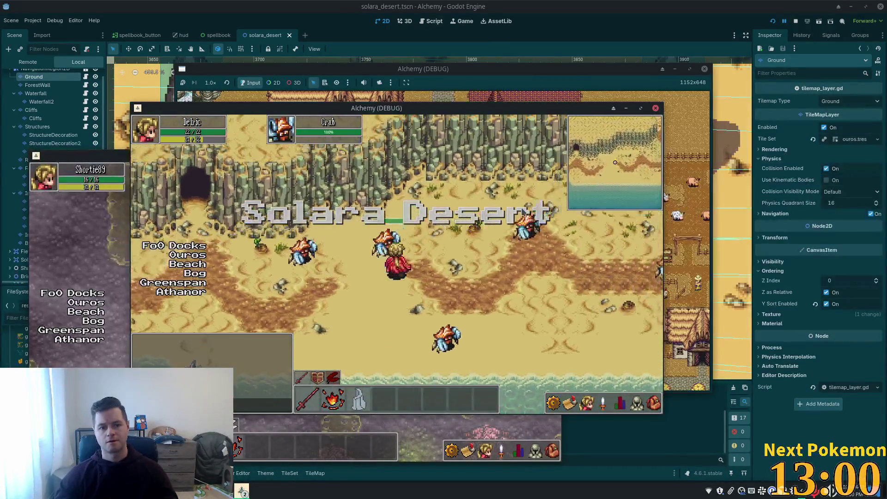
pyautogui.press('d')
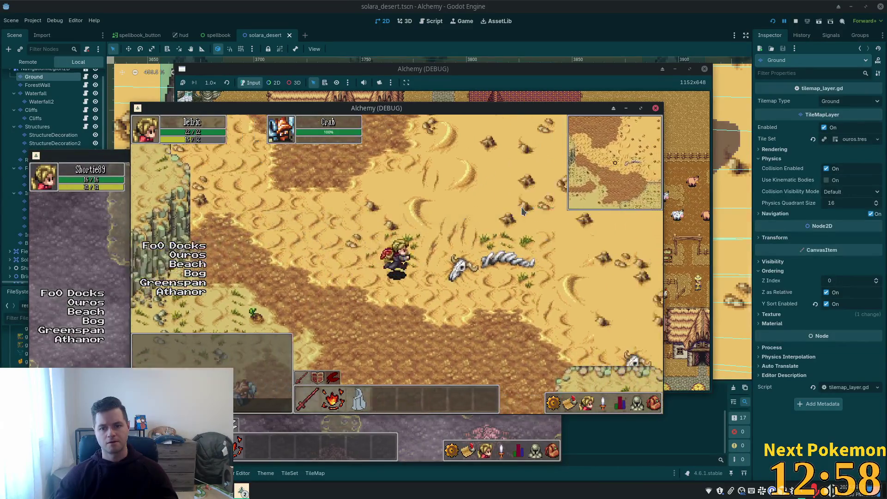
pyautogui.press('d')
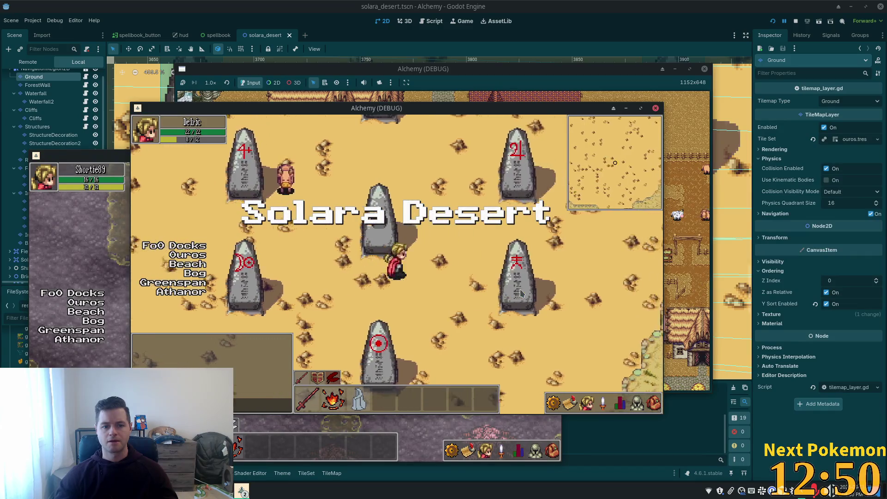
pyautogui.press('Down')
pyautogui.press('Left')
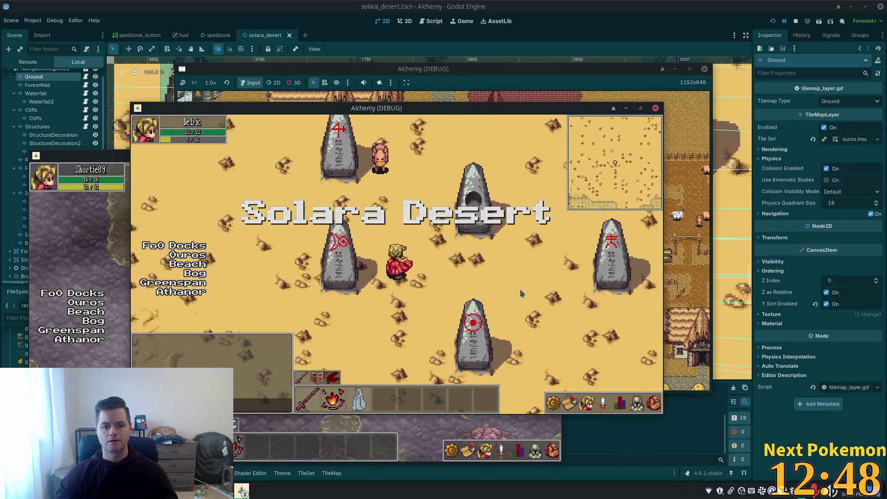
pyautogui.click(188, 255)
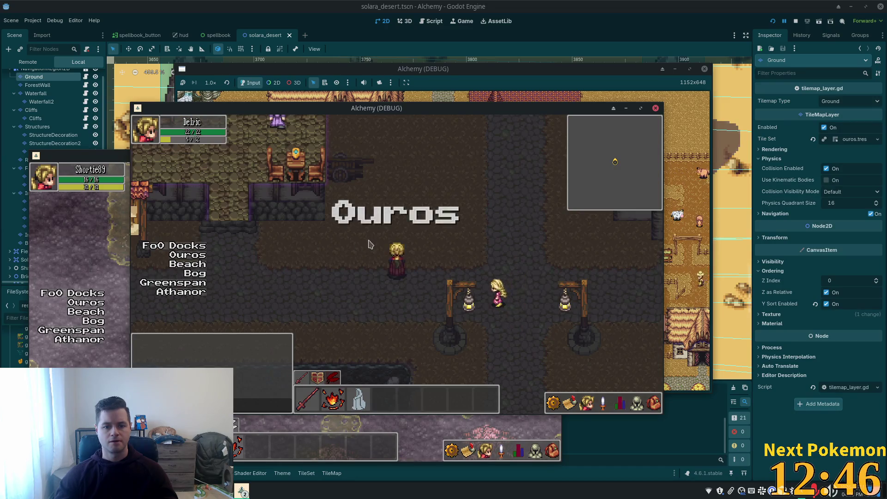